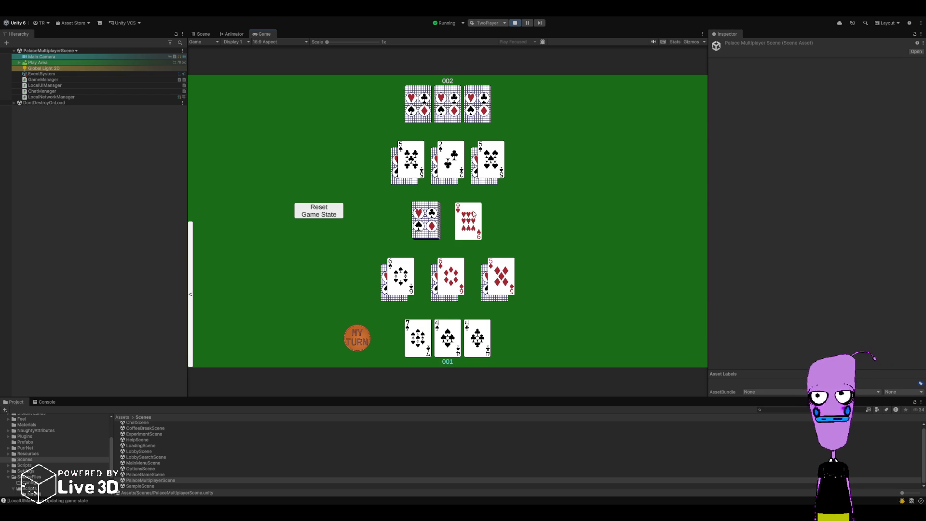
Play the 9 of hearts onto the 8, then pick up the centre pile into the hand
left_click(474, 212)
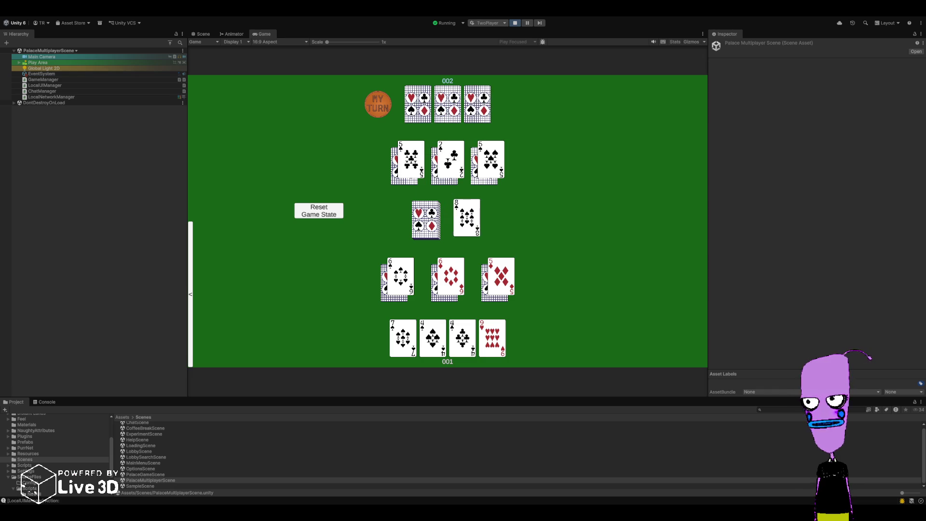
left_click(492, 338)
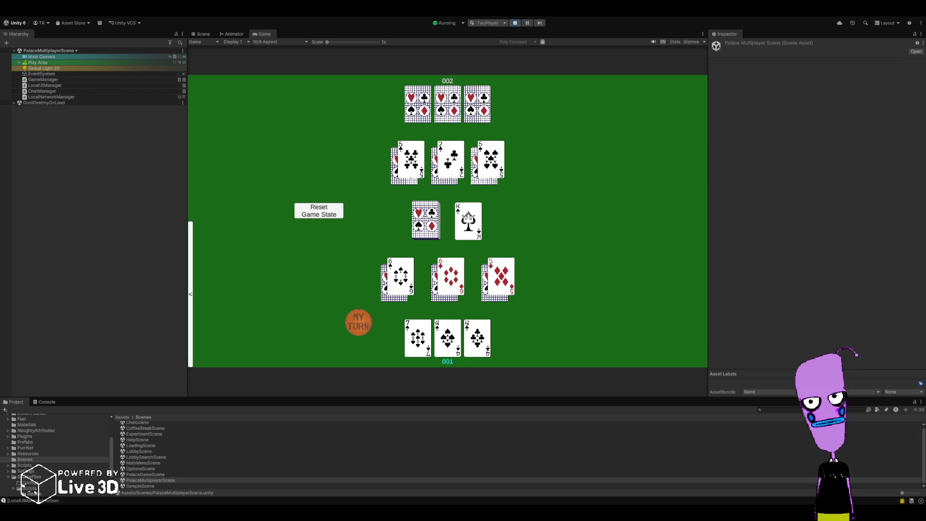
left_click(468, 221)
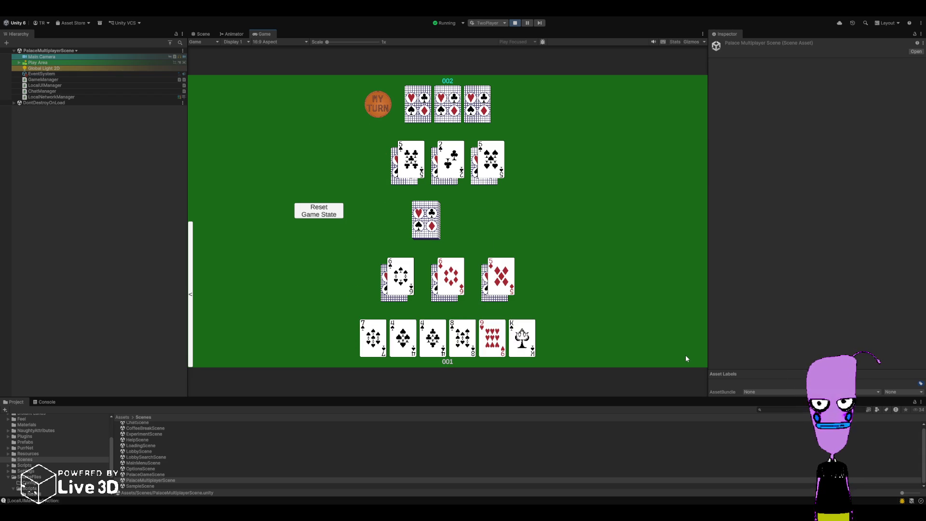
Select Hand under Play Area > Bottom Center Player Zone, and open then close the chat panel
left_click(19, 63)
left_click(23, 79)
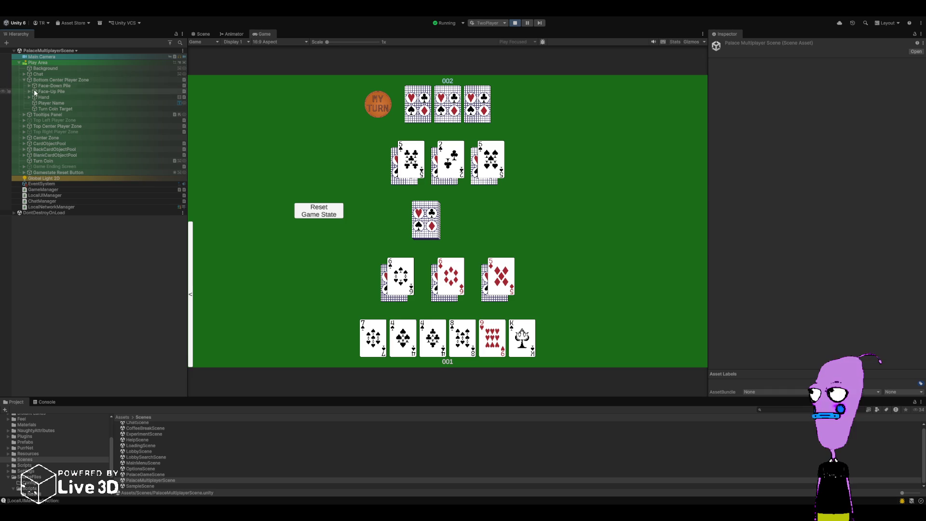
left_click(36, 97)
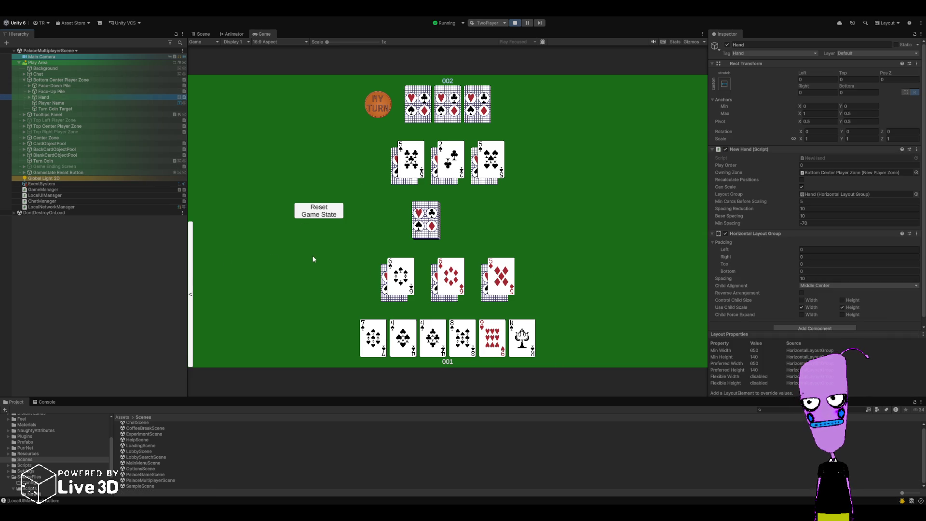
left_click(189, 266)
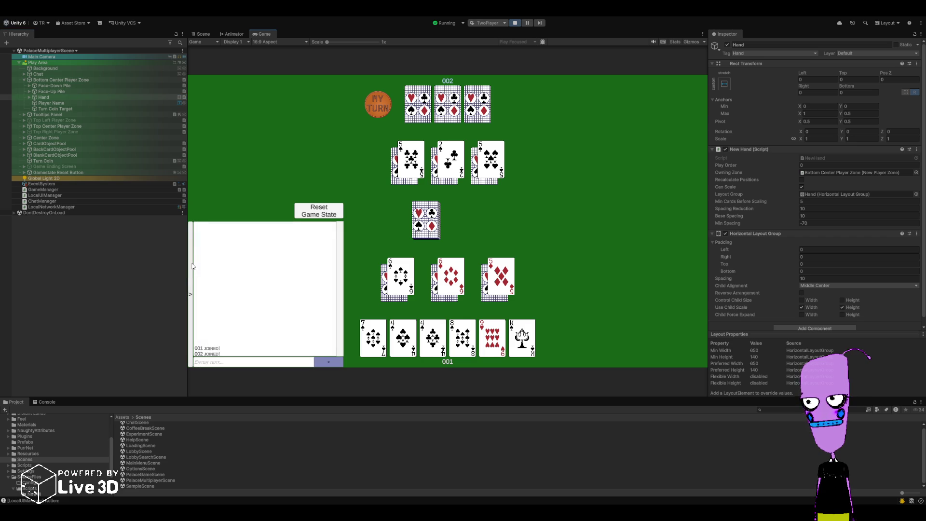
left_click(192, 266)
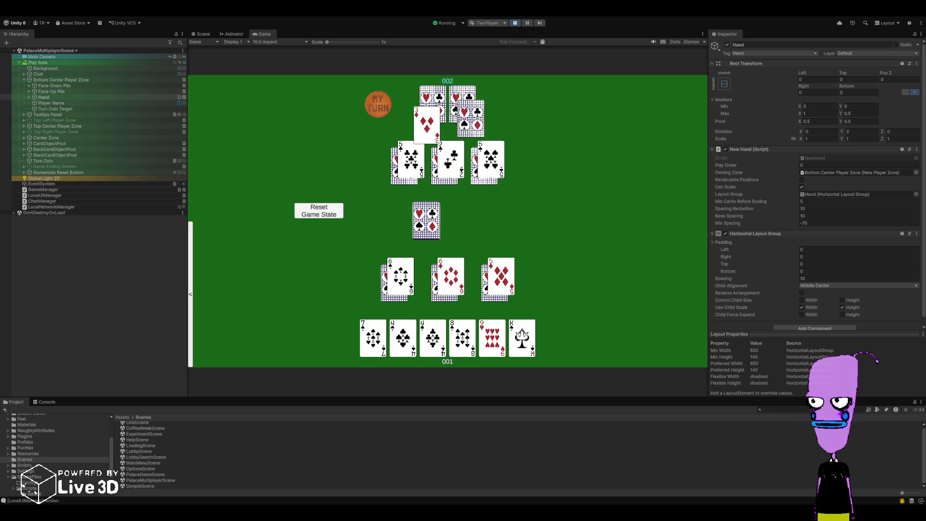
Select both 4 of clubs and play them onto the pile
left_click(406, 338)
left_click(435, 342)
left_click(434, 342)
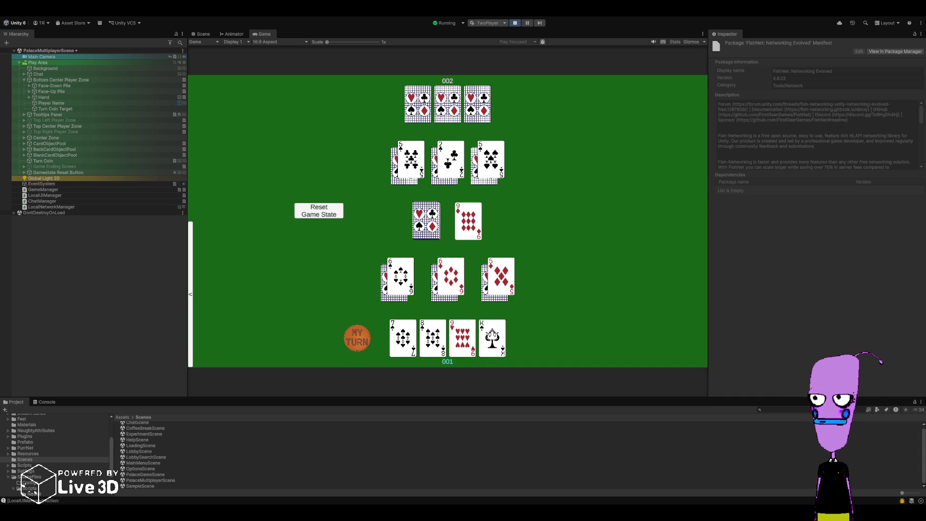
Play the 9 of hearts, pick up the discard pile, then play the 7 of spades
left_click(462, 338)
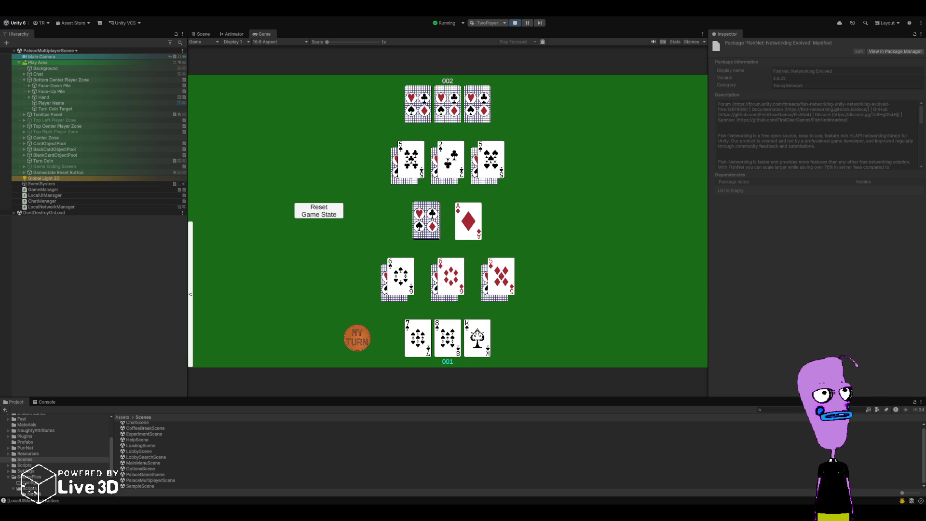
left_click(468, 221)
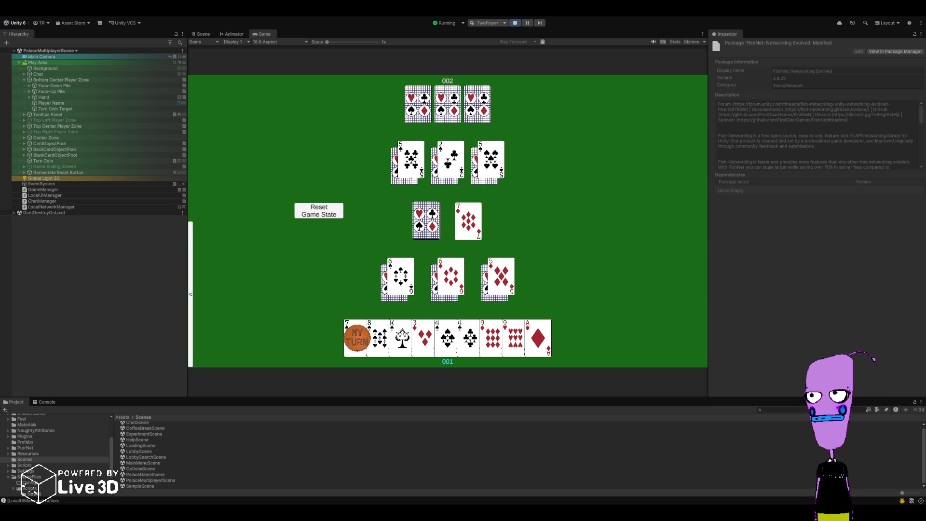
left_click(354, 338)
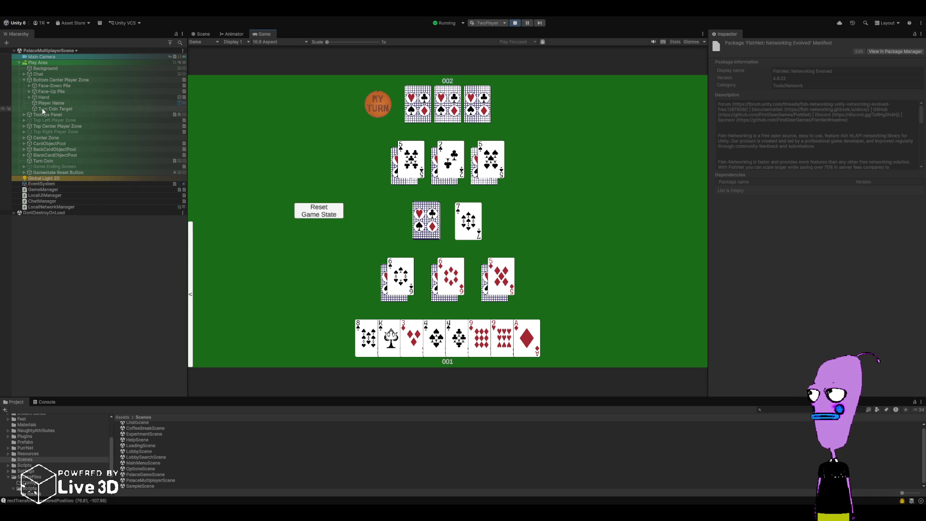
Check the Hand's layout spacing in the Inspector, then play the 8 of spades onto the 7
left_click(53, 97)
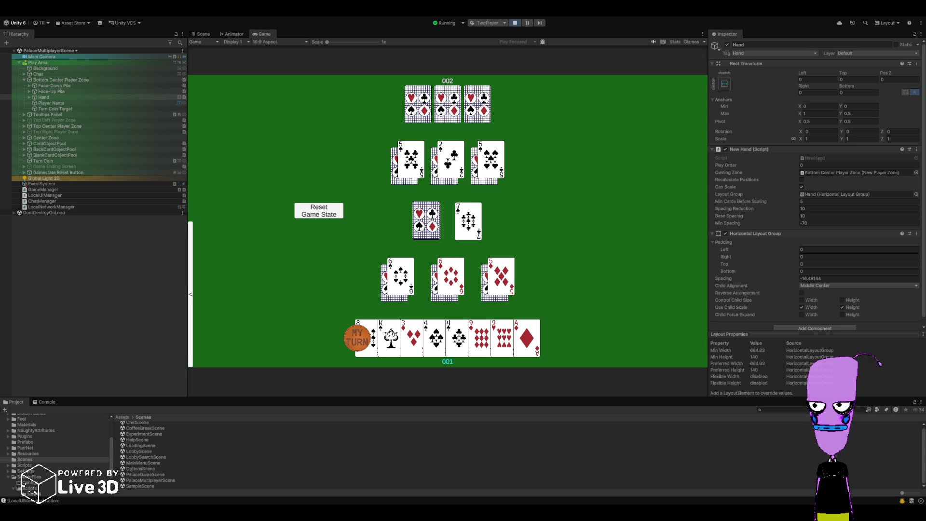
left_click(370, 326)
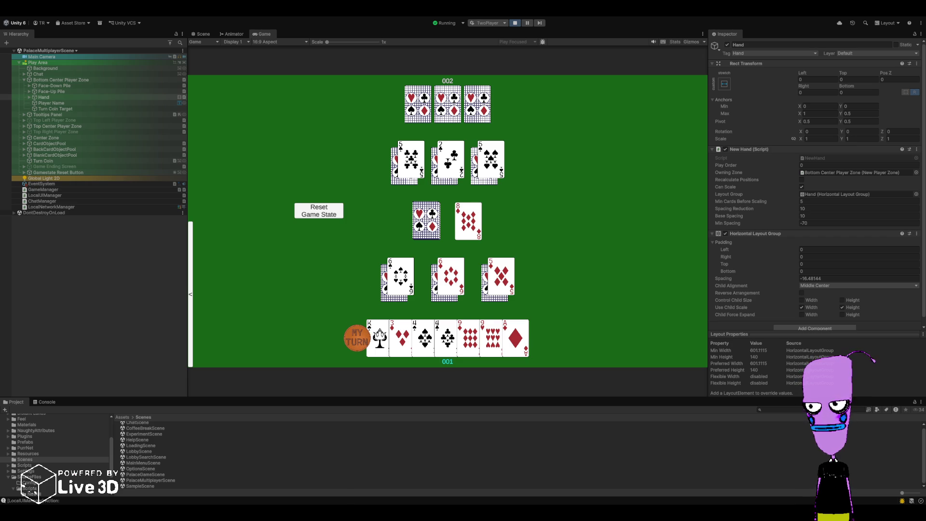
Play the 9 of diamonds and 9 of hearts together, check the Hand spacing, and stop Play mode
left_click(471, 338)
left_click(493, 337)
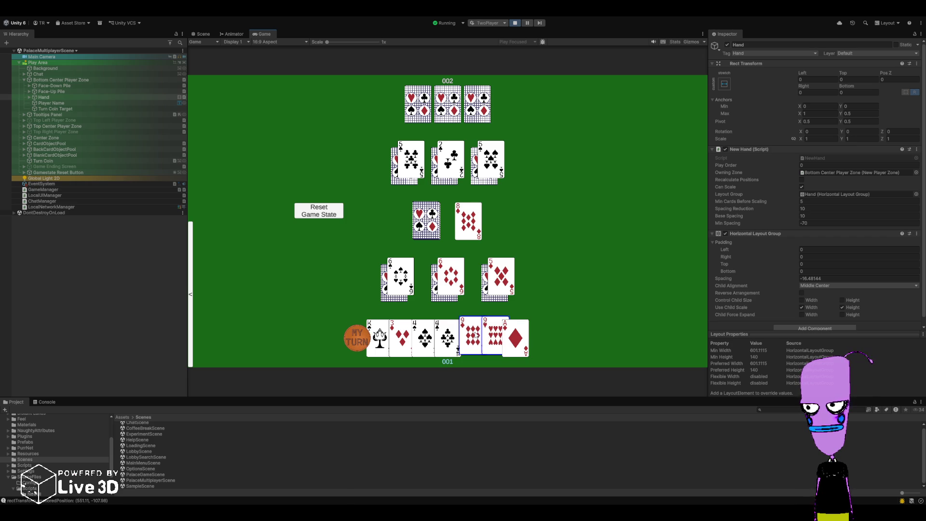
left_click(474, 335)
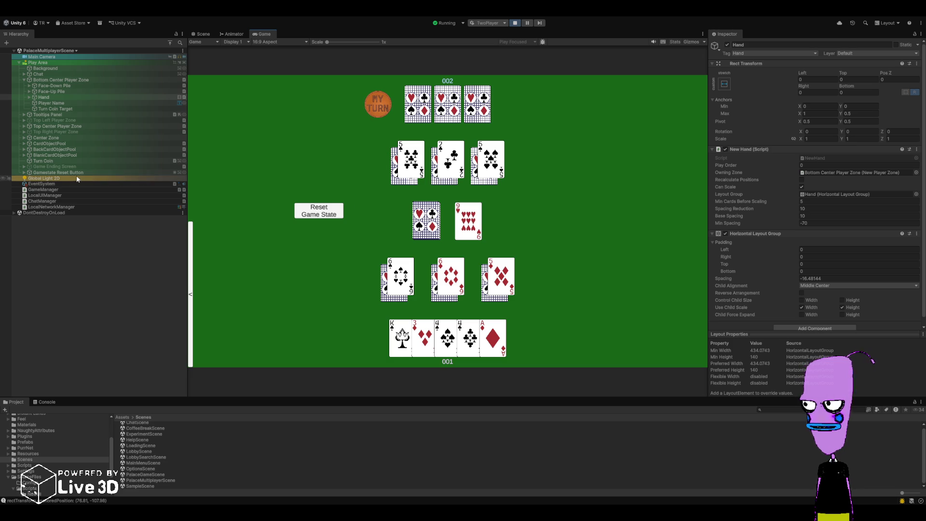
left_click(62, 97)
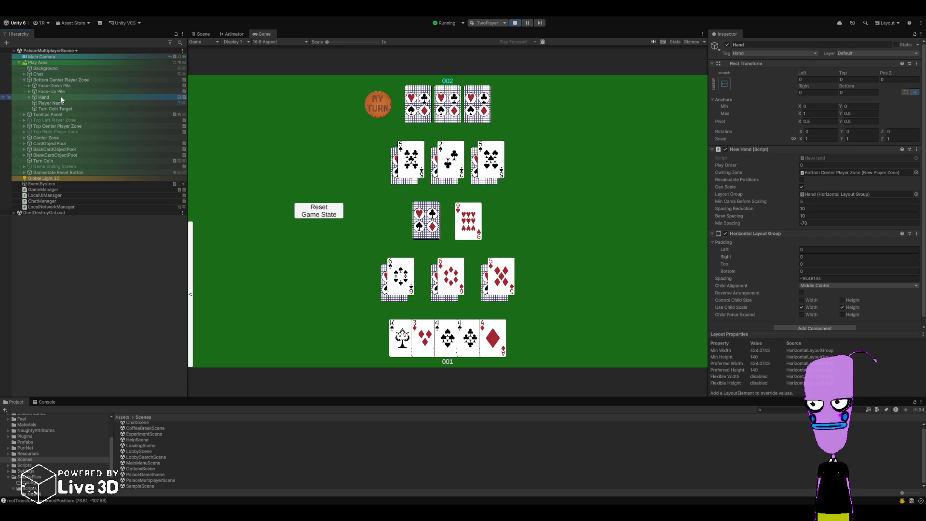
left_click(516, 23)
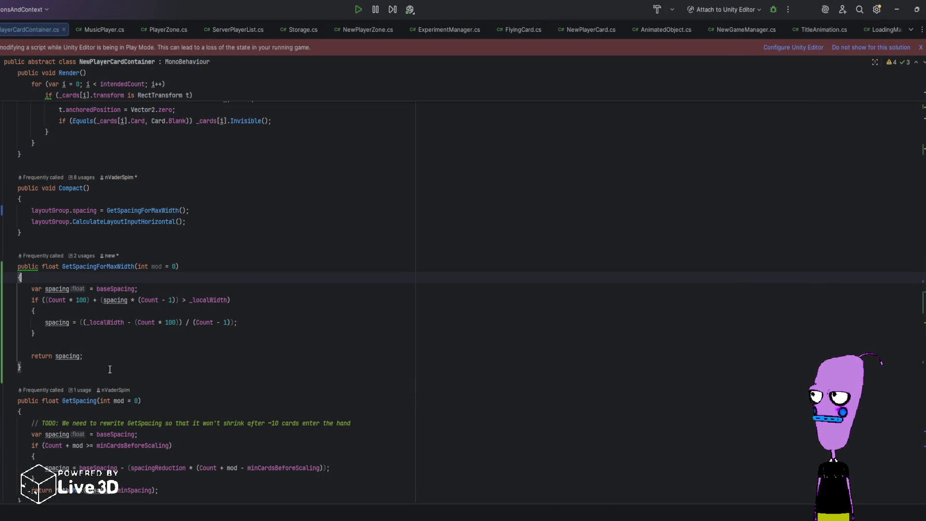
Place the caret on the empty line below GetSpacingForMaxWidth in NewPlayerCardContainer.cs
left_click(108, 369)
left_click(92, 379)
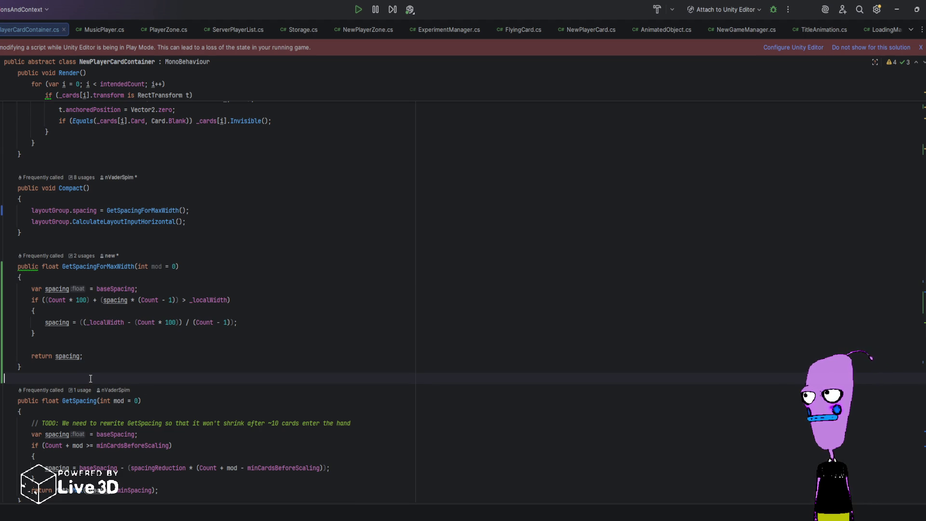
scroll(91, 384, "down", 1)
scroll(91, 384, "down", 6)
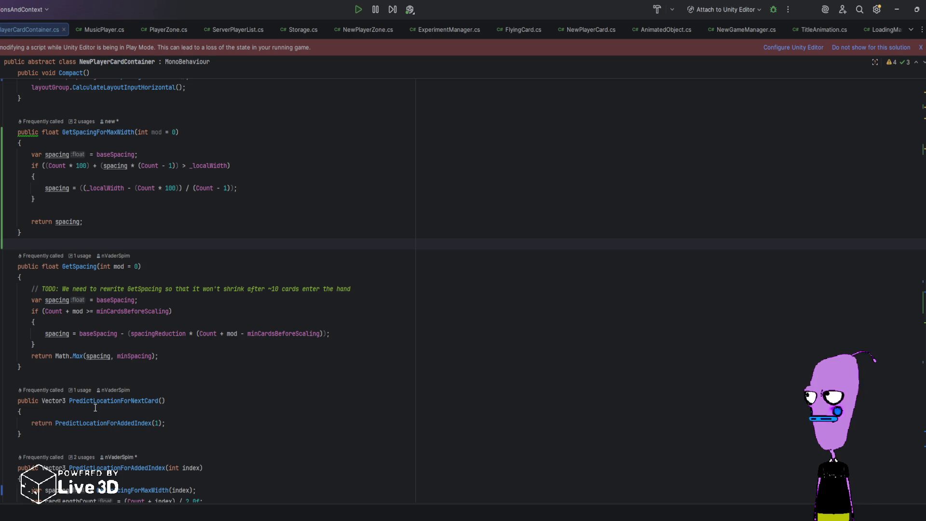
scroll(95, 408, "down", 5)
scroll(95, 408, "down", 20)
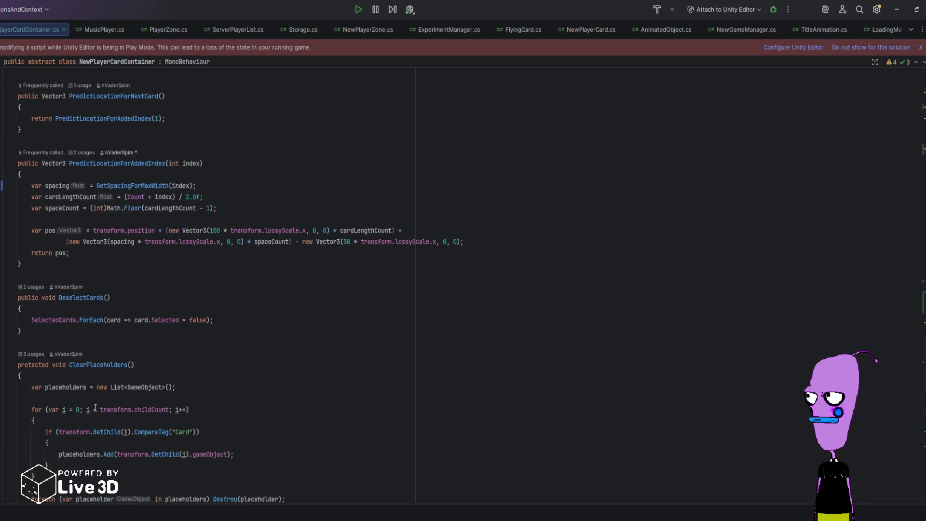
scroll(95, 408, "down", 7)
scroll(230, 384, "up", 11)
scroll(246, 352, "up", 12)
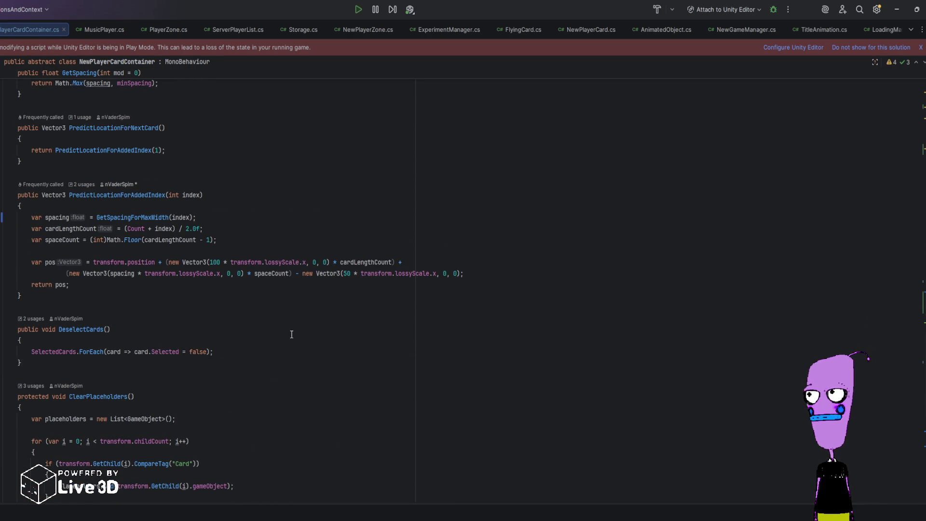
key("alt+Tab")
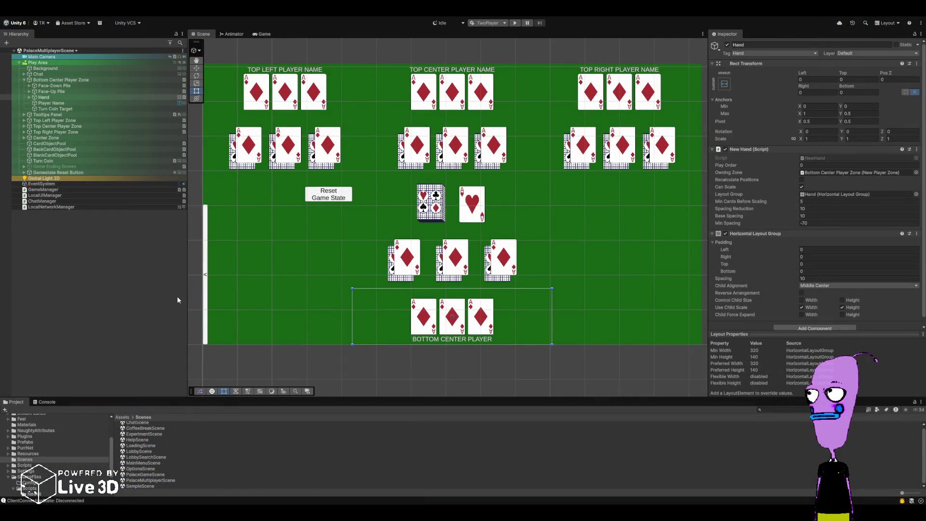
key("alt+Tab")
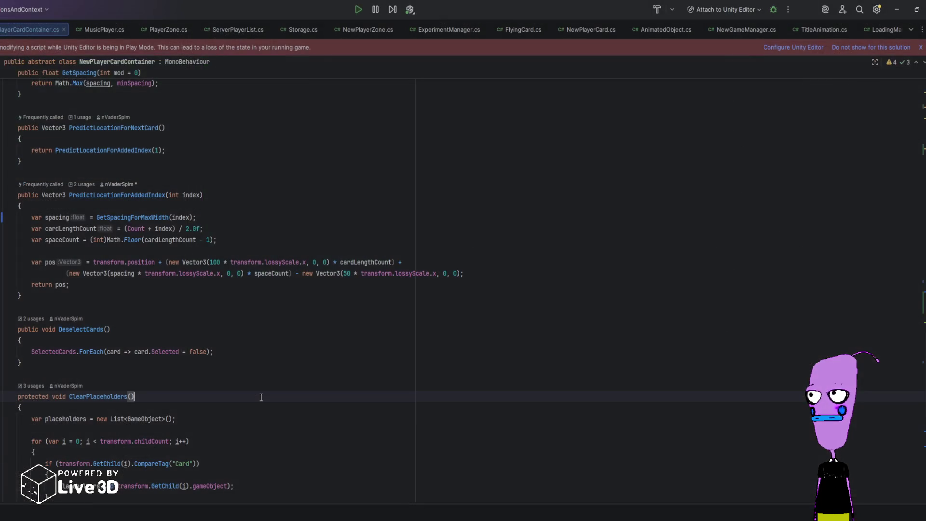
key("ctrl+f")
type("GetSpacing")
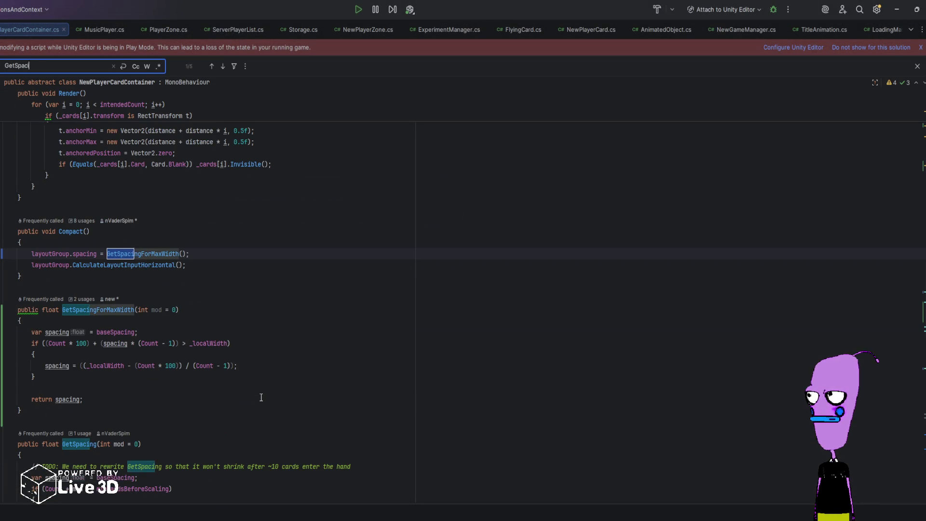
left_click(224, 66)
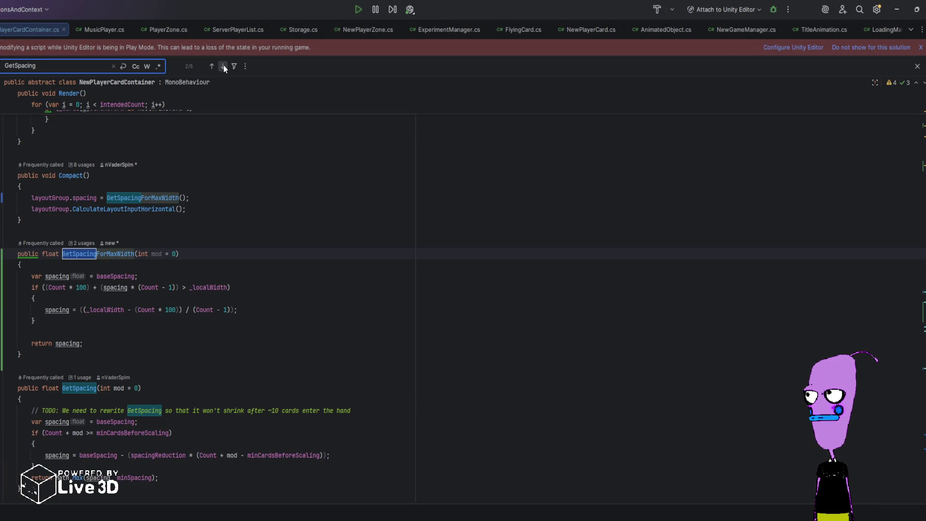
left_click(224, 66)
left_click(224, 66)
left_click(224, 66)
key("Escape")
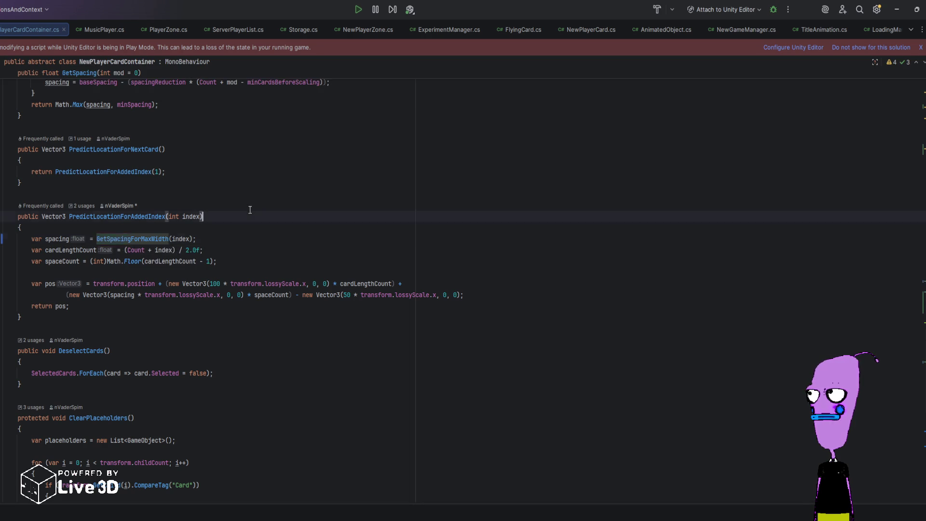
scroll(229, 321, "up", 7)
scroll(229, 322, "up", 4)
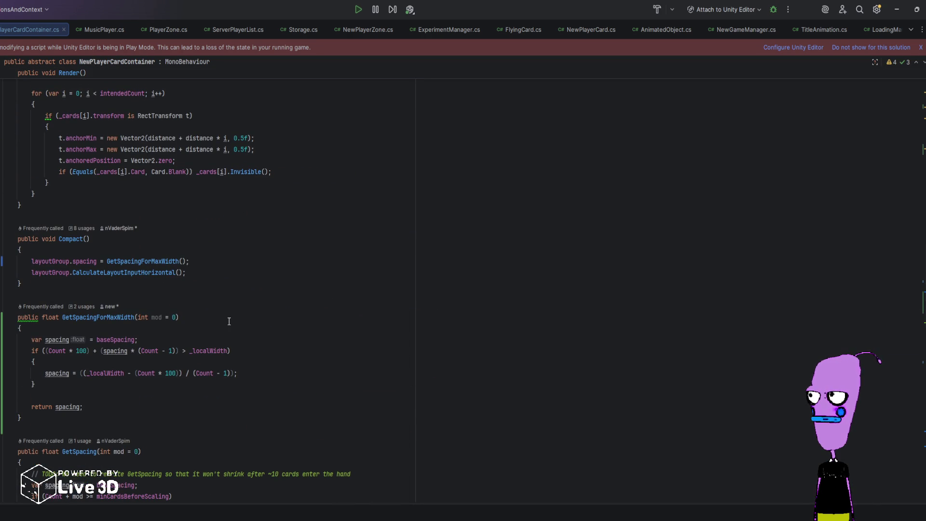
scroll(219, 328, "up", 15)
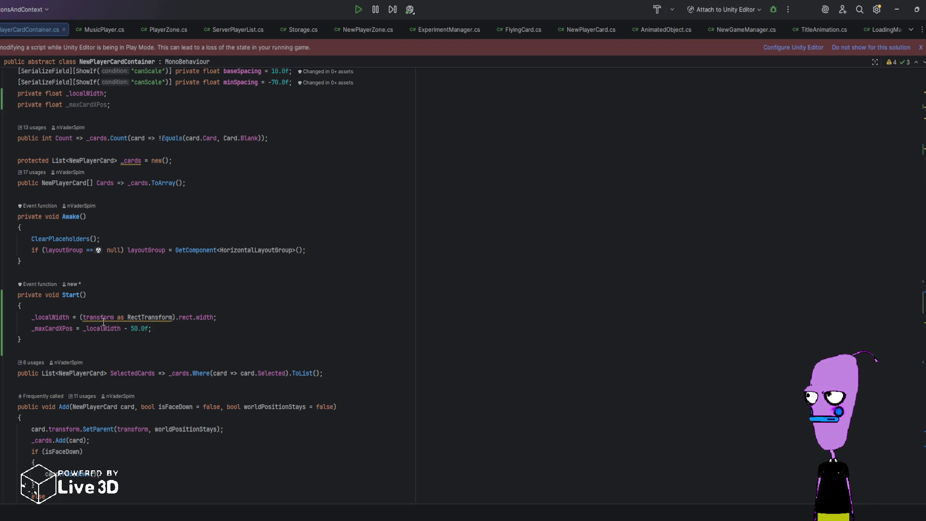
scroll(92, 326, "down", 15)
scroll(188, 409, "down", 4)
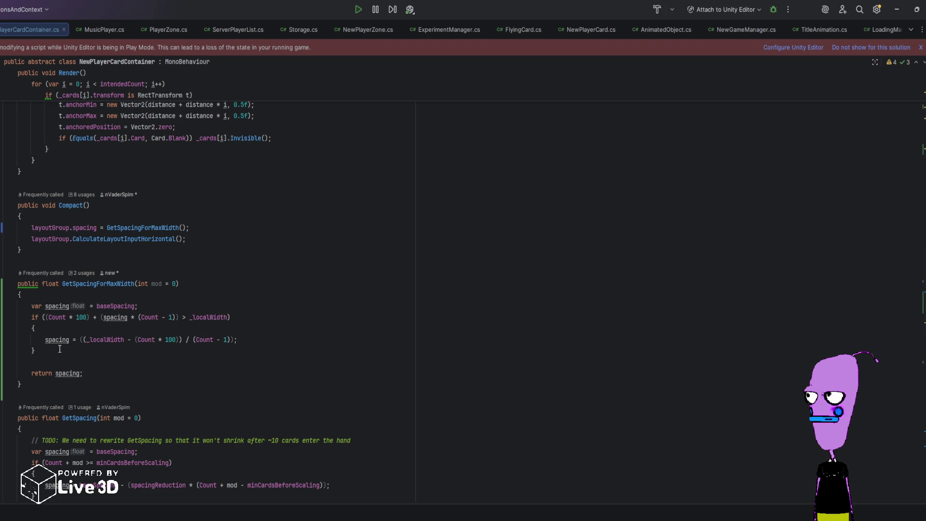
key("alt+Tab")
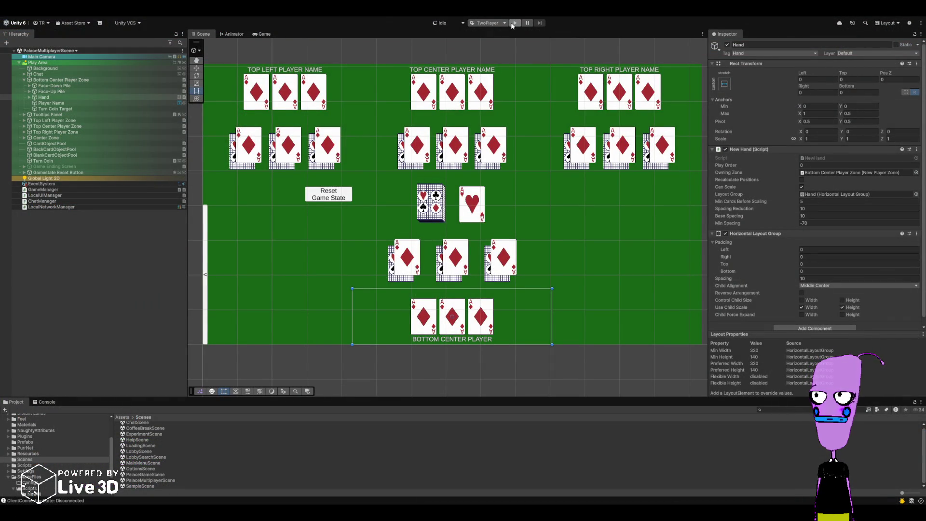
key("alt+Tab")
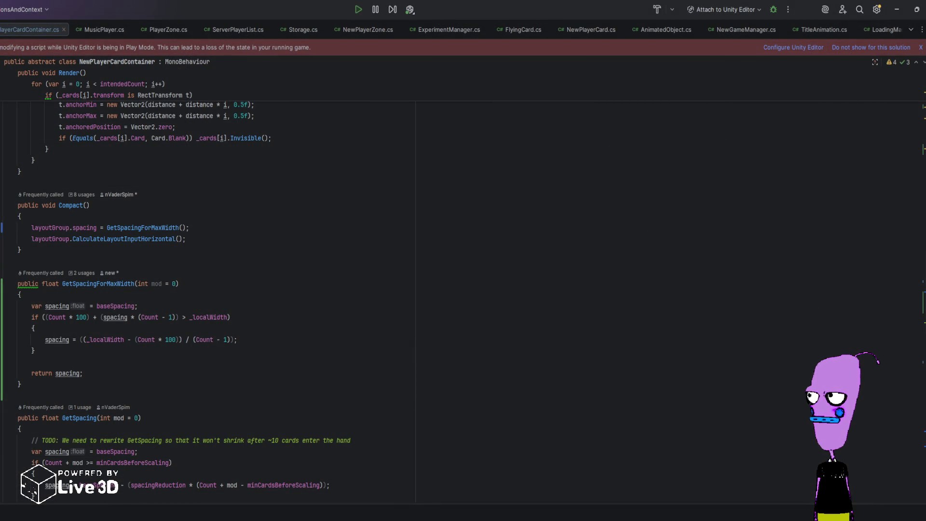
key("ctrl+Tab")
Add container.Compact(); right after container.Remove(truePlayerCard) in GetPlayAnimation's OnComplete
scroll(893, 189, "down", 3)
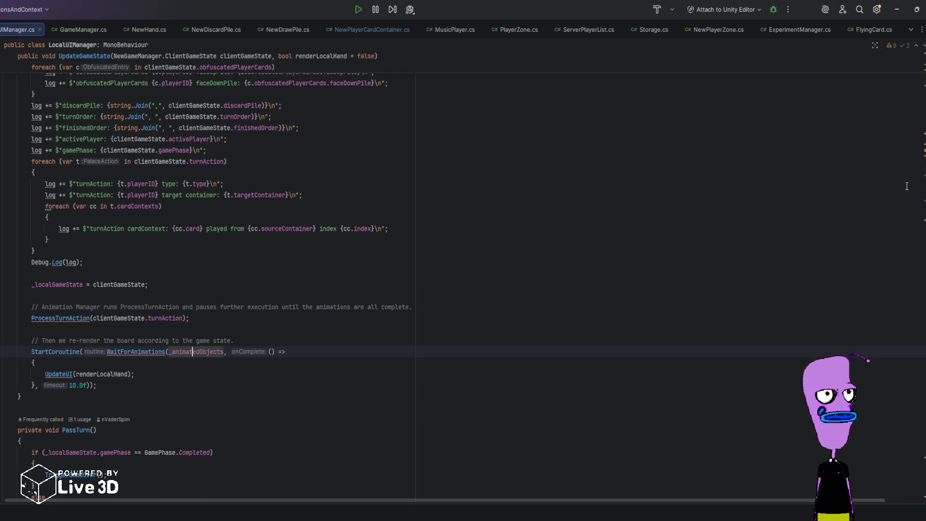
scroll(892, 189, "down", 15)
scroll(910, 462, "down", 15)
scroll(908, 482, "down", 8)
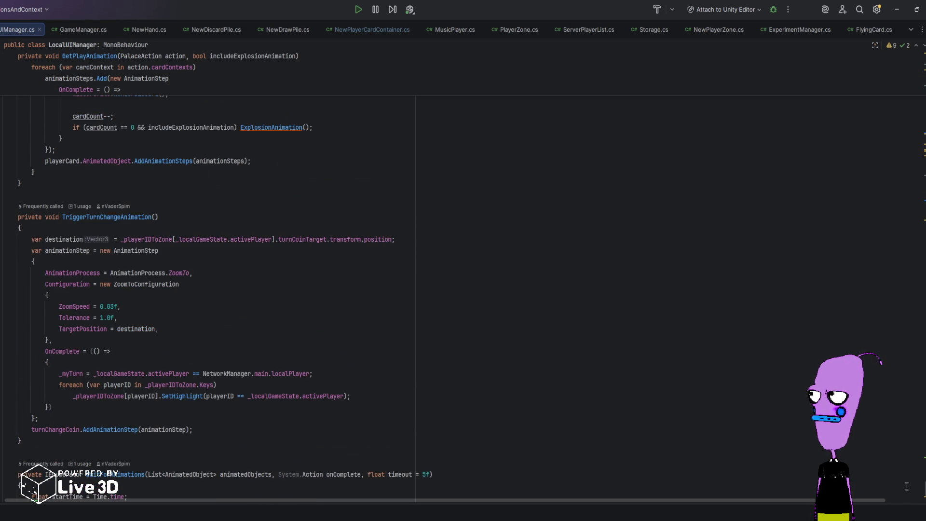
scroll(909, 463, "up", 20)
scroll(910, 452, "down", 10)
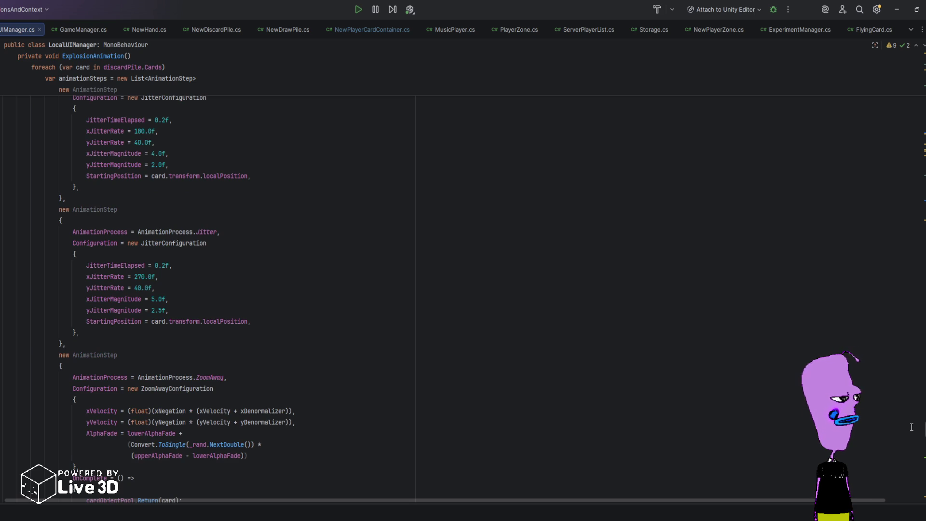
scroll(911, 435, "down", 20)
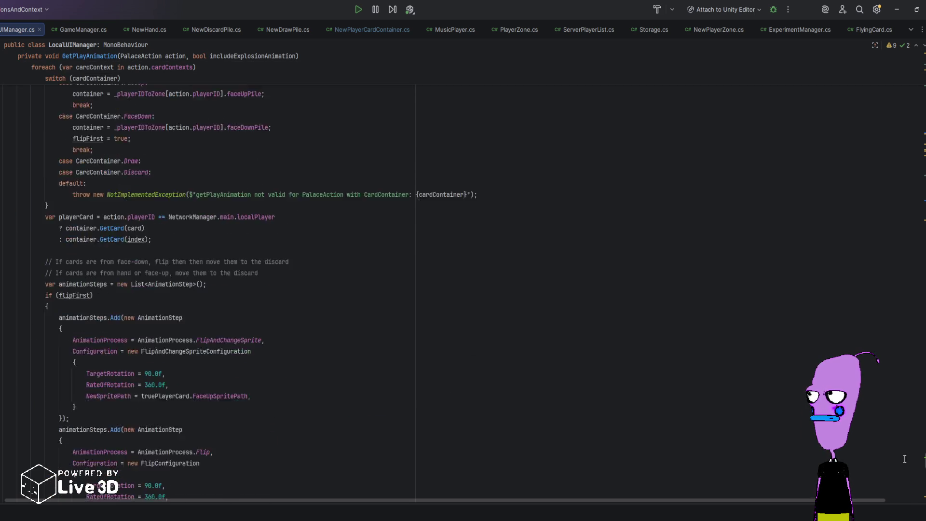
scroll(902, 465, "down", 7)
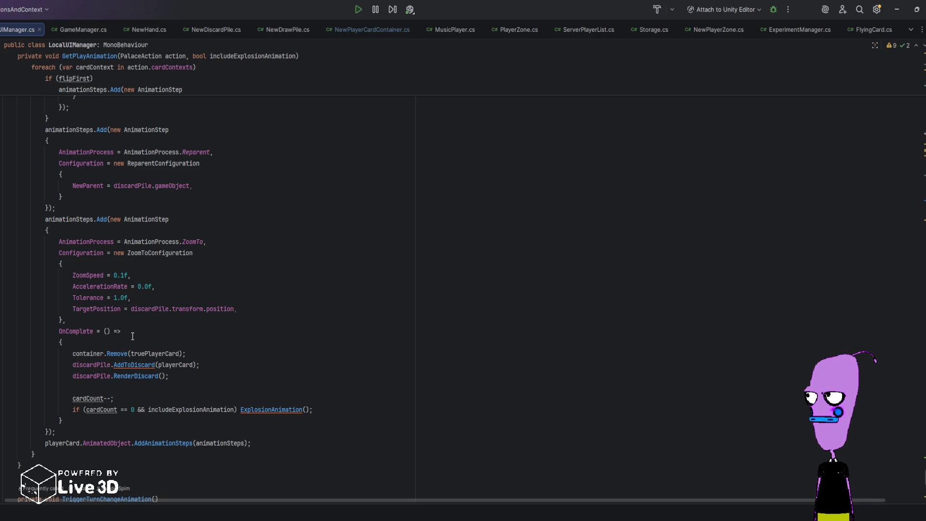
left_click(211, 353)
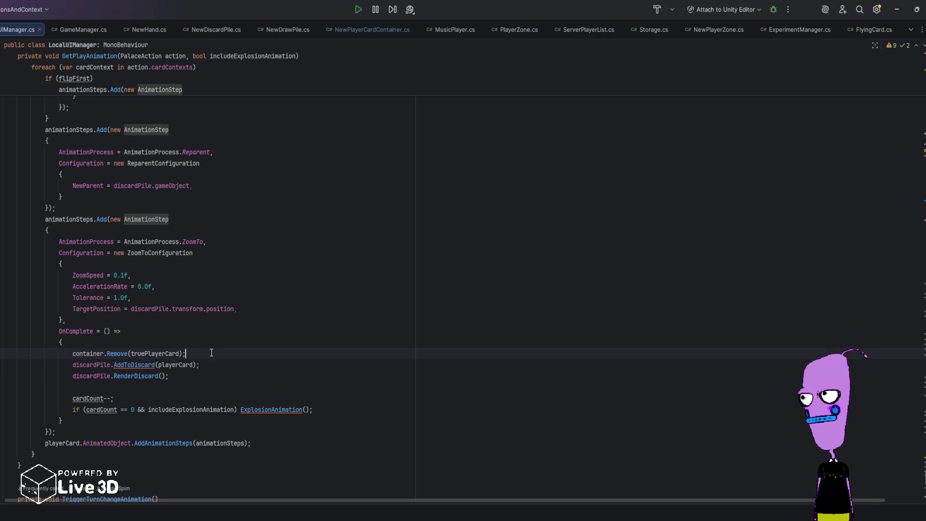
key("Return")
type("container.Compact();")
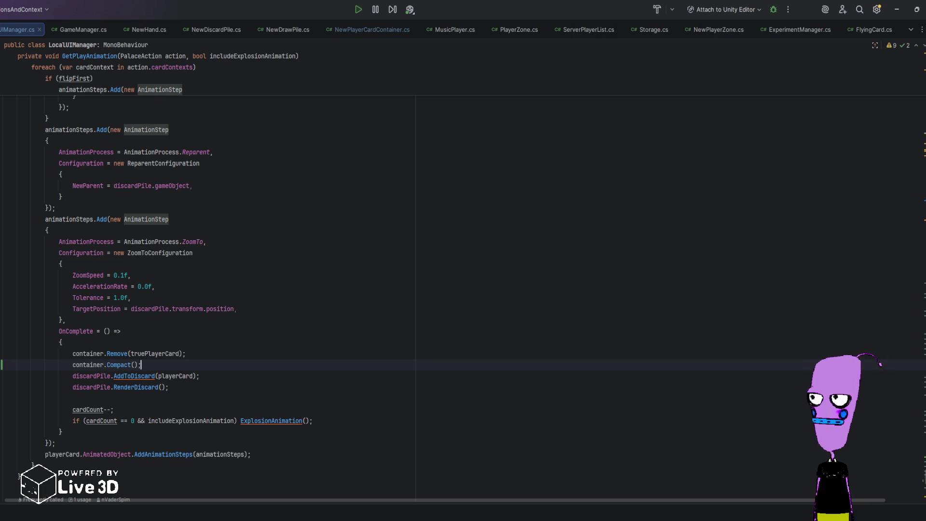
Review the edited code and switch back to the Unity editor
scroll(233, 359, "up", 7)
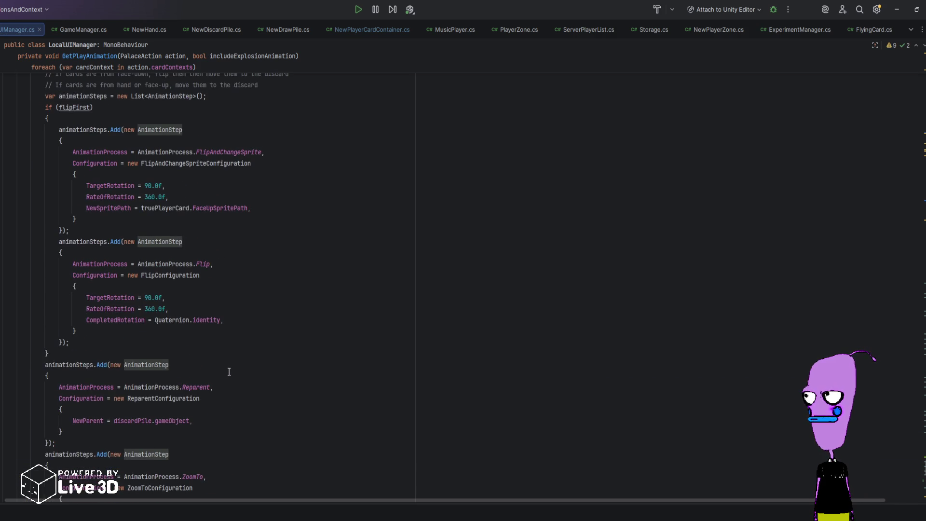
scroll(229, 373, "down", 9)
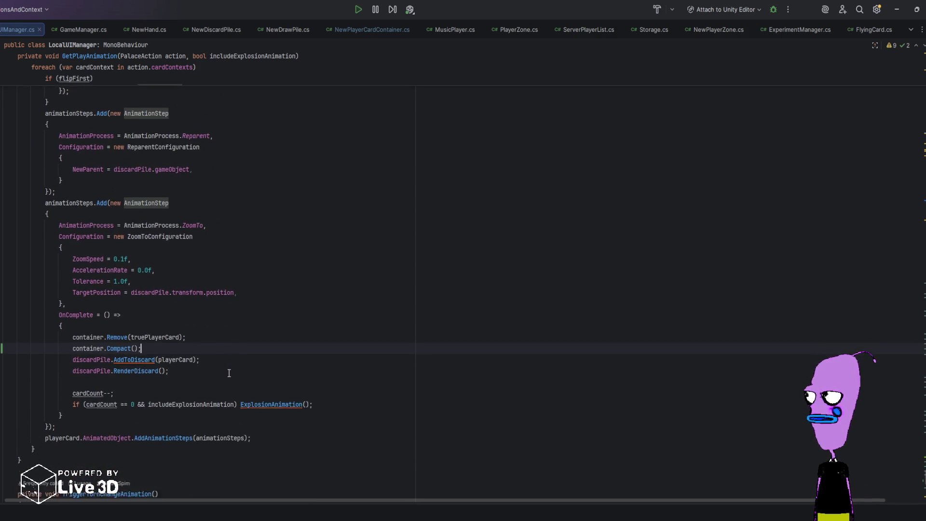
scroll(229, 373, "up", 20)
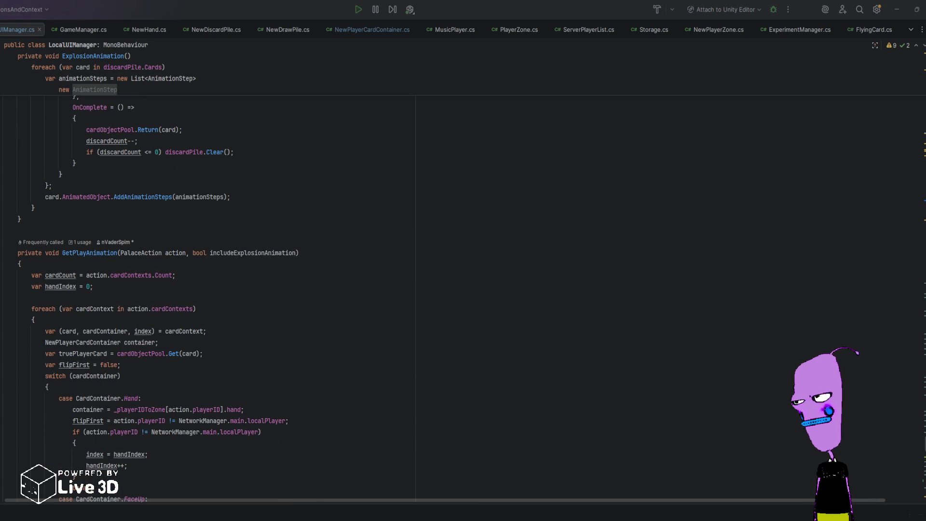
key("alt+Tab")
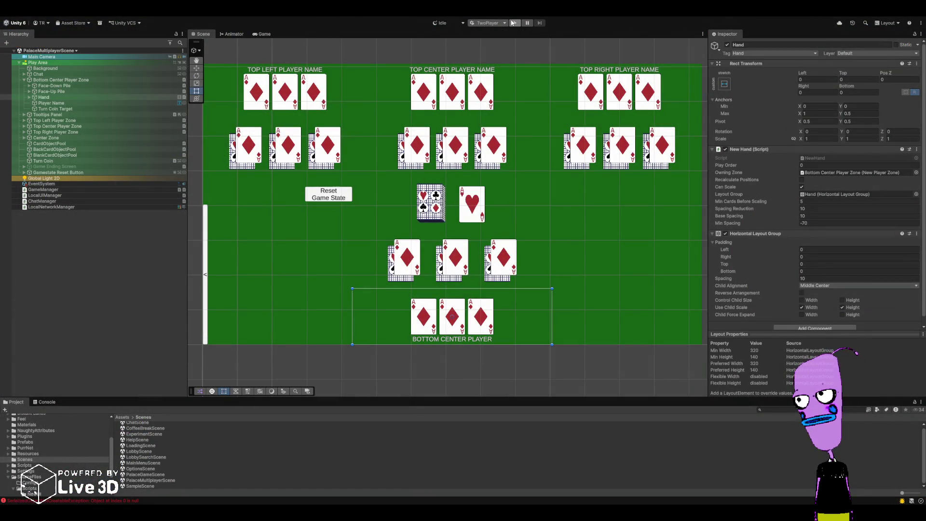
Enter Play mode and start a new Palace match so cards are dealt
left_click(514, 23)
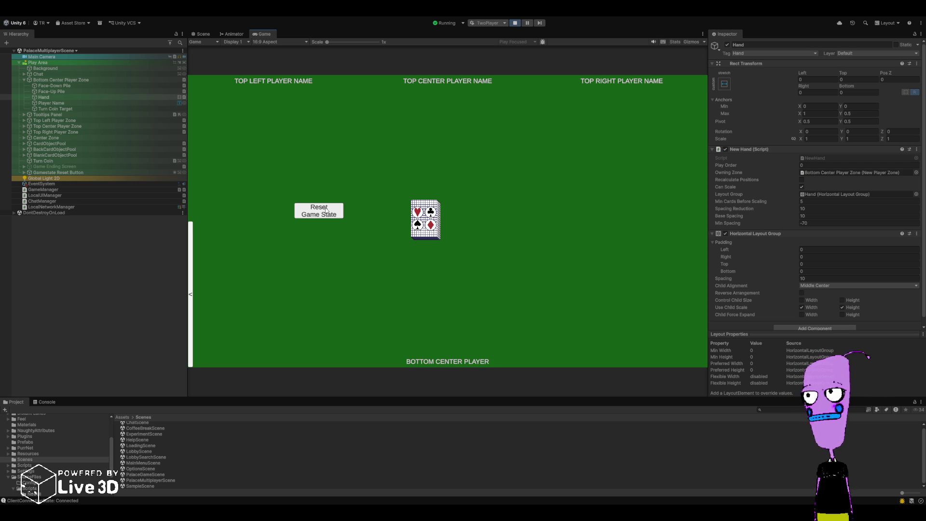
left_click(326, 210)
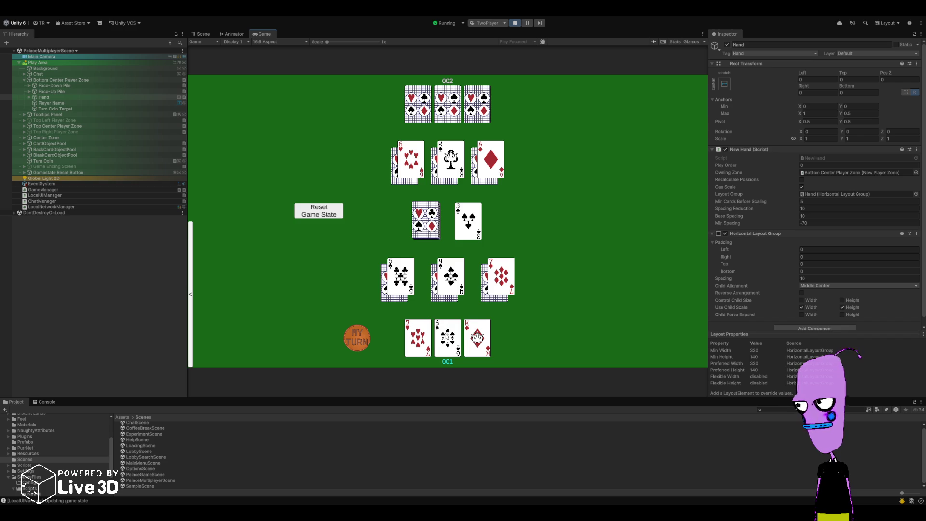
Play the 6 of spades, 7 of hearts, 9 of spades and King of hearts in turn
left_click(447, 336)
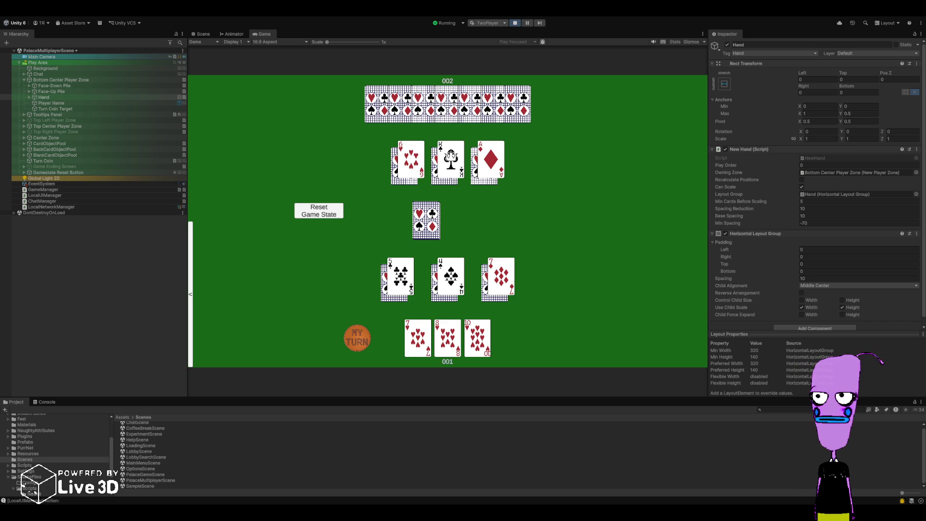
left_click(418, 338)
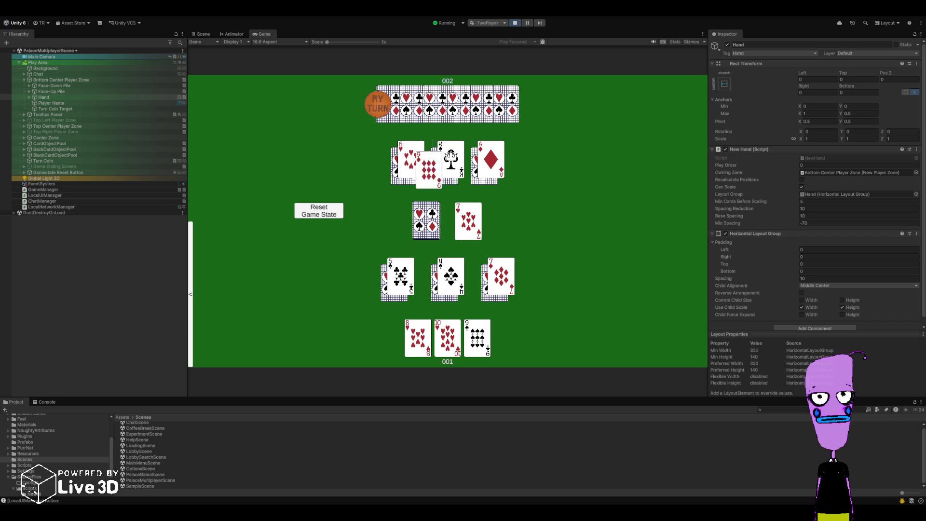
left_click(482, 340)
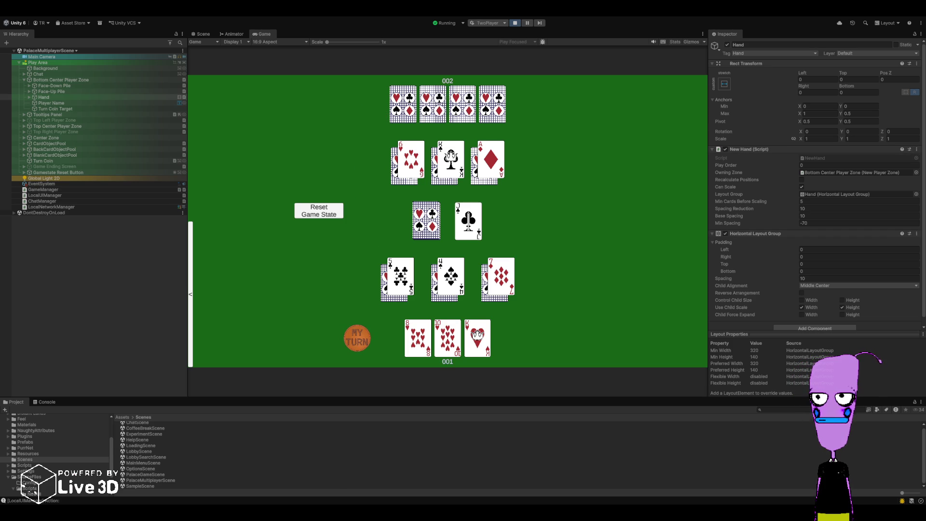
left_click(479, 331)
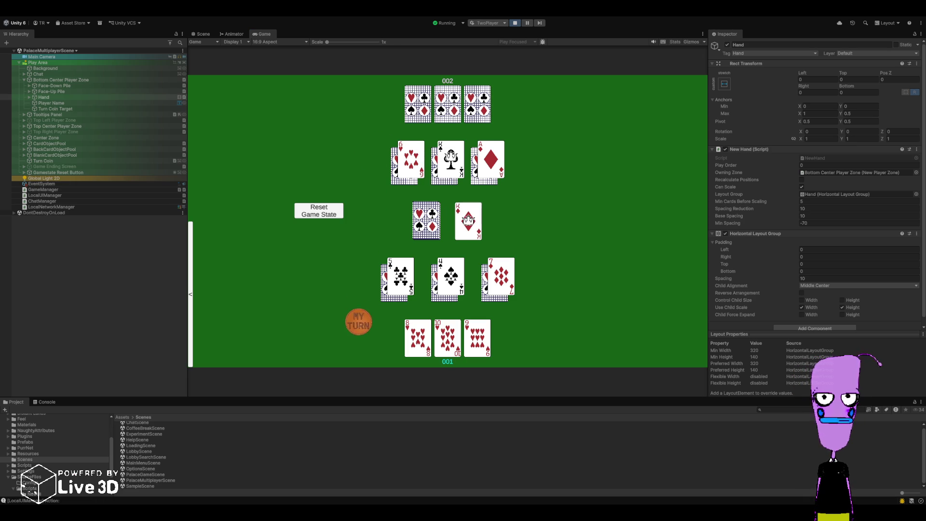
mouse_move(471, 230)
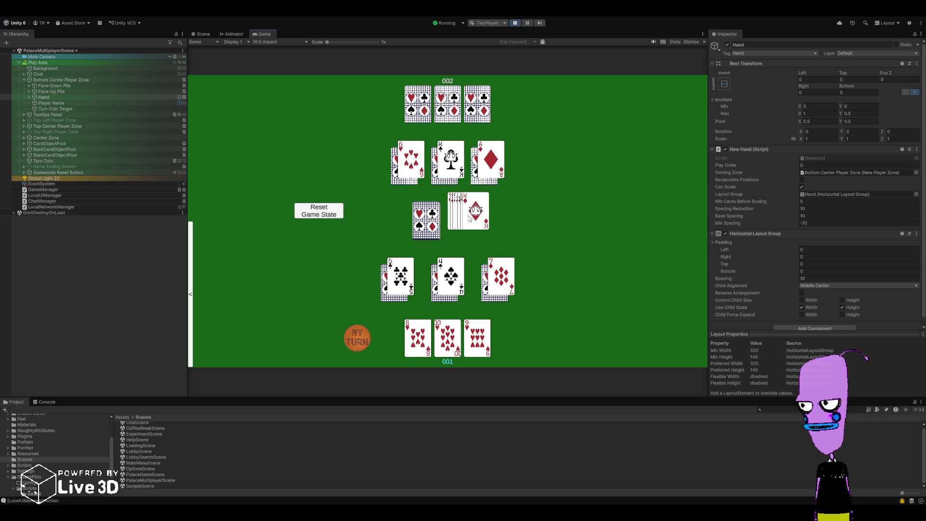
Pick up the whole discard pile, then play the 8 of hearts and the 7 of hearts
left_click(475, 255)
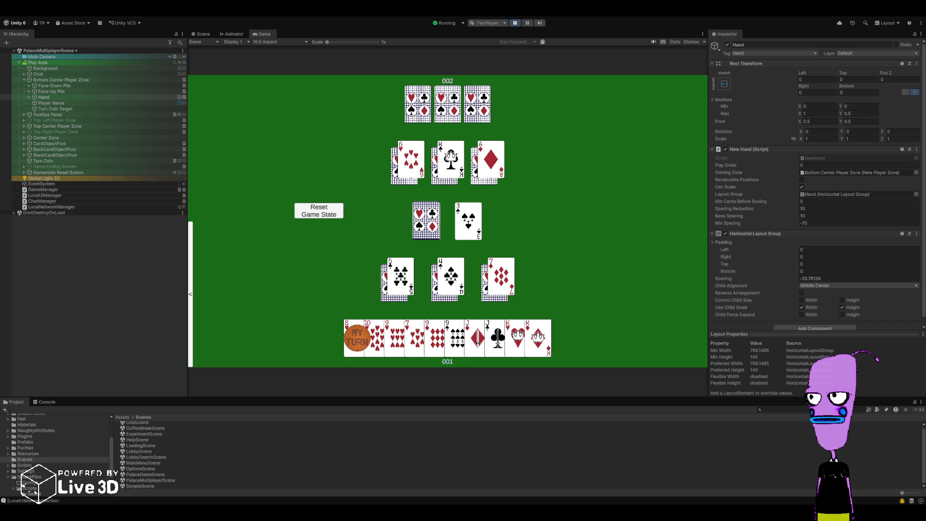
left_click(354, 344)
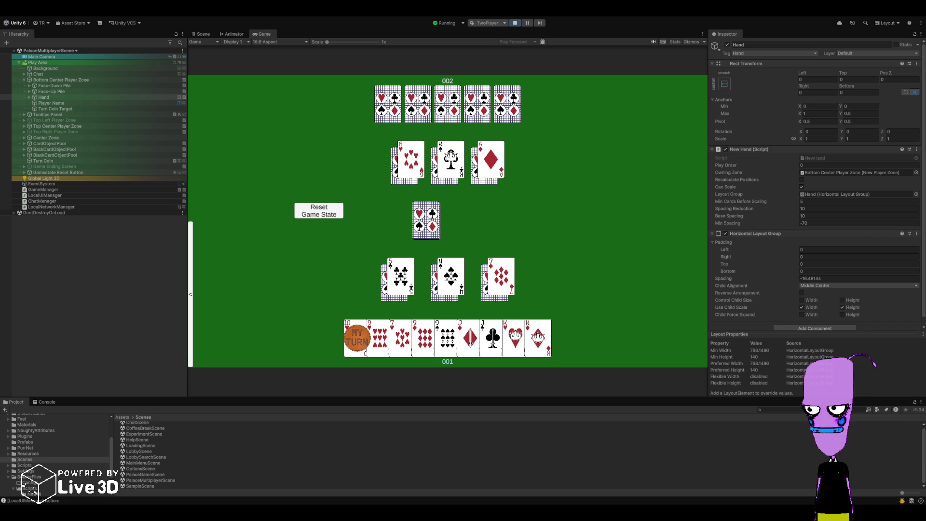
left_click(400, 338)
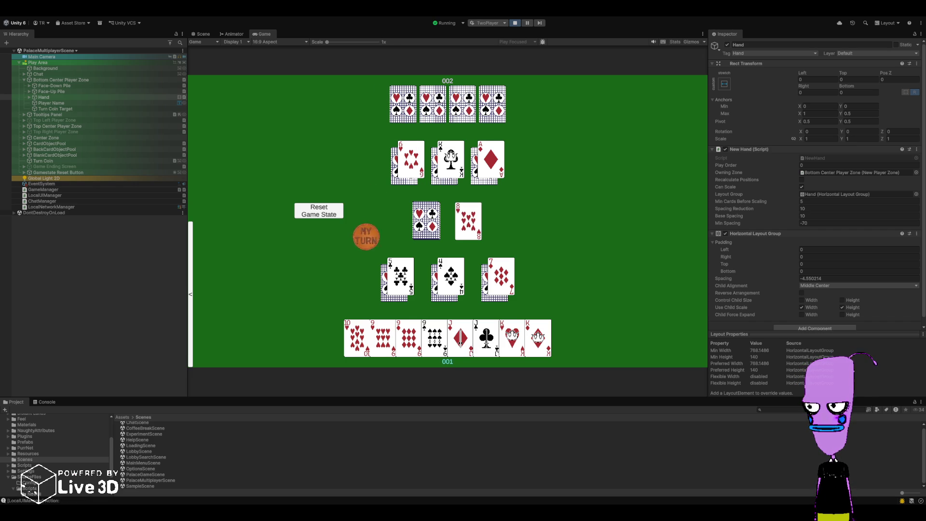
Select all three 9s in the hand to play them together
left_click(385, 338)
left_click(411, 337)
left_click(436, 338)
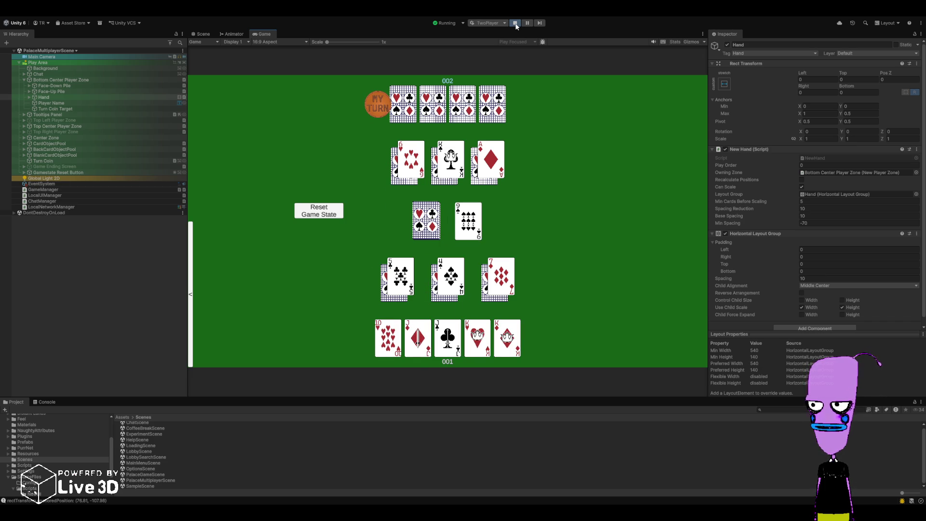
Stop Play mode and, in Rider, select the container.Remove and Compact lines in ZoomTo's OnComplete
left_click(515, 24)
key("alt+Tab")
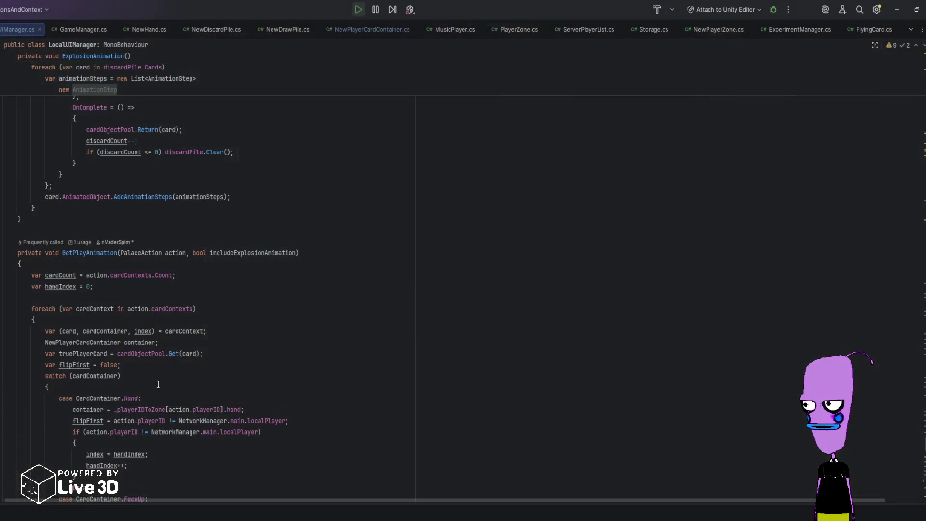
scroll(153, 415, "down", 9)
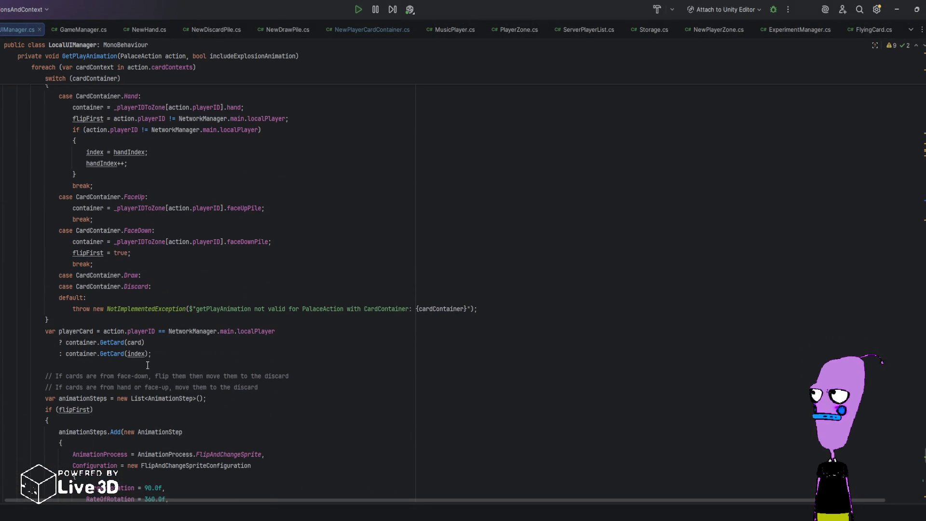
scroll(135, 357, "down", 8)
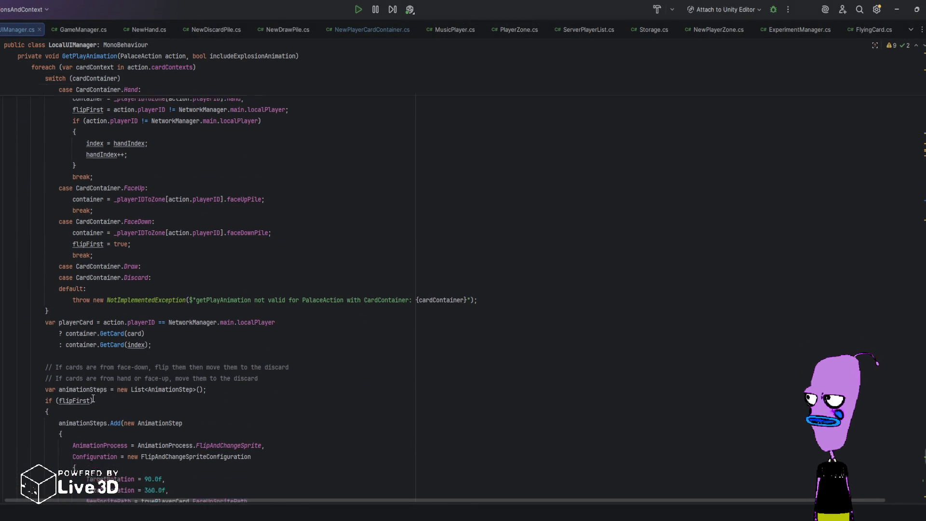
scroll(107, 346, "down", 8)
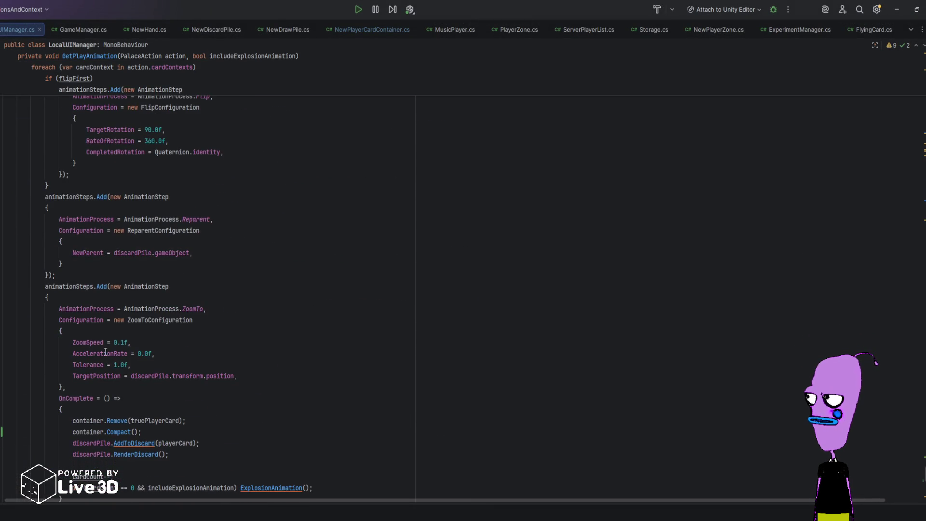
scroll(106, 352, "up", 3)
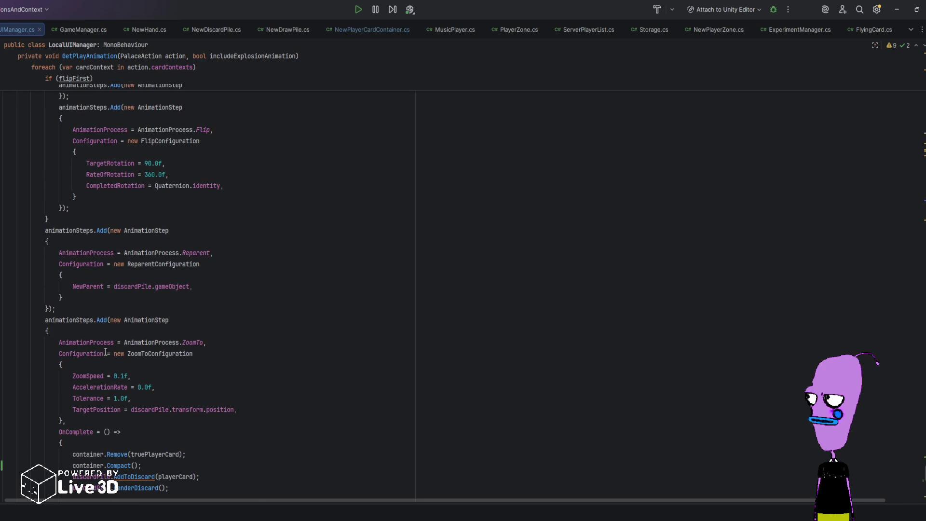
scroll(106, 352, "up", 1)
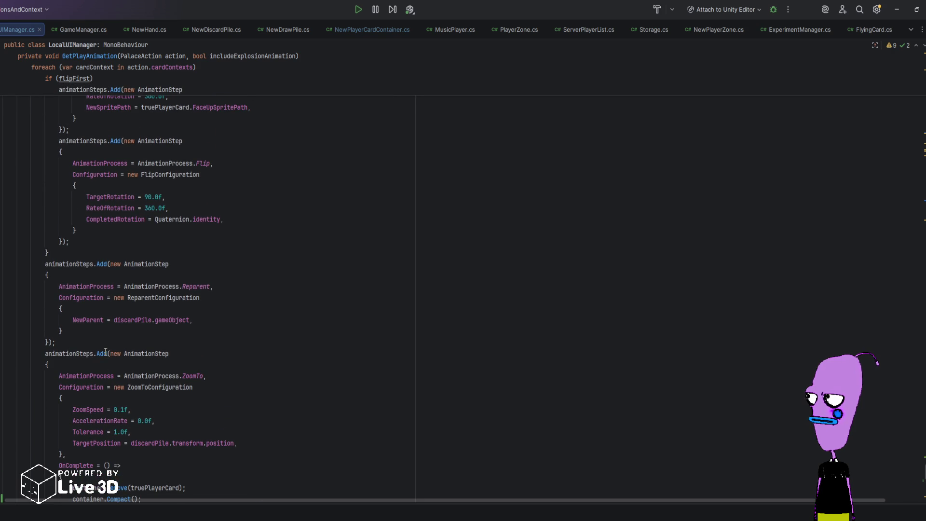
scroll(105, 352, "down", 2)
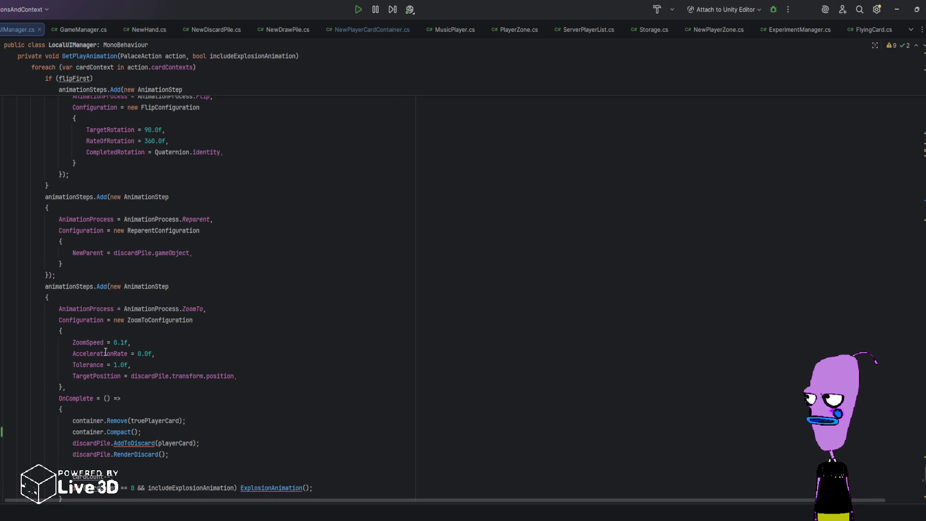
scroll(106, 351, "down", 1)
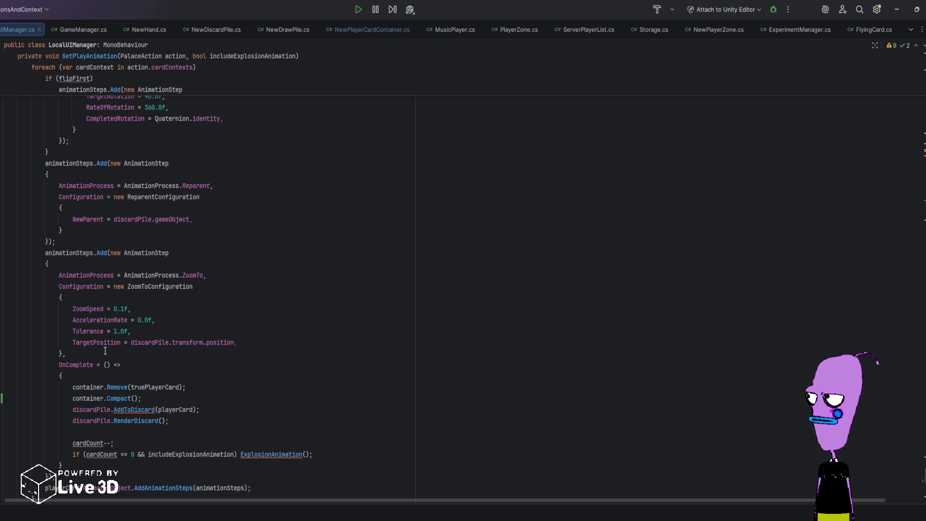
left_click_drag(147, 396, 152, 379)
key("ctrl+c")
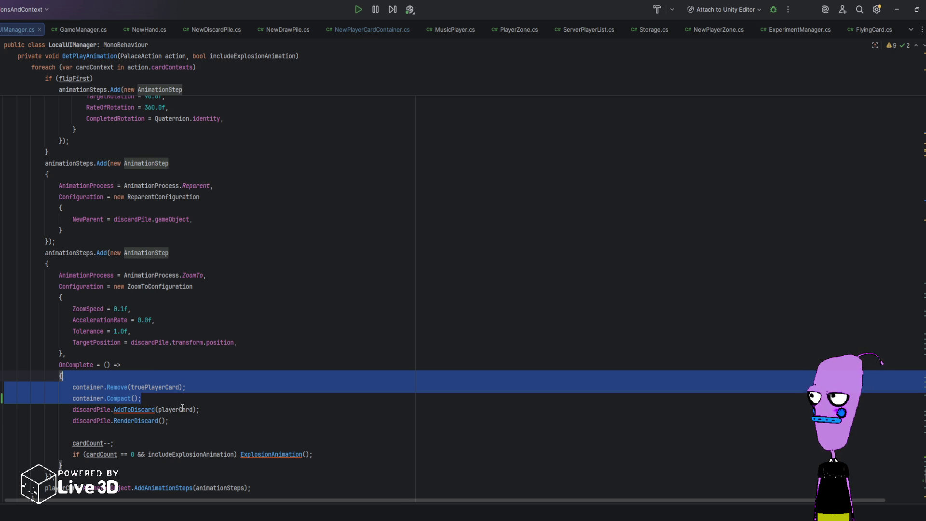
Move the Remove and Compact calls from ZoomTo into a new OnComplete on the Reparent step
key("BackSpace")
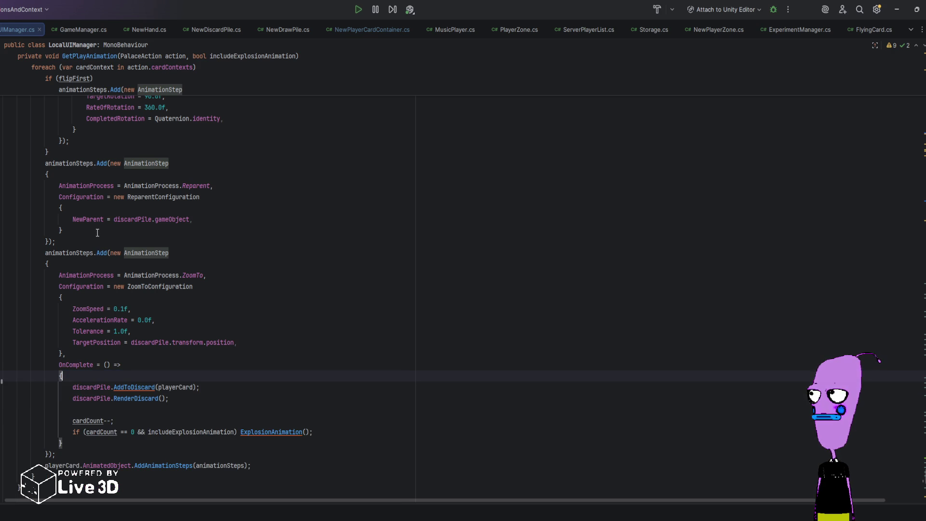
left_click(96, 231)
type(",")
key("Return")
type("OnComplete = () => {")
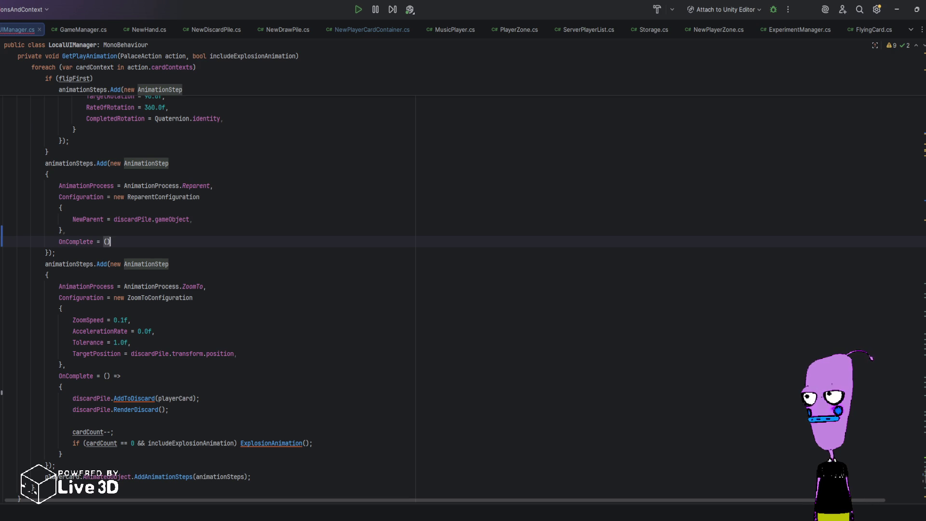
key("Return")
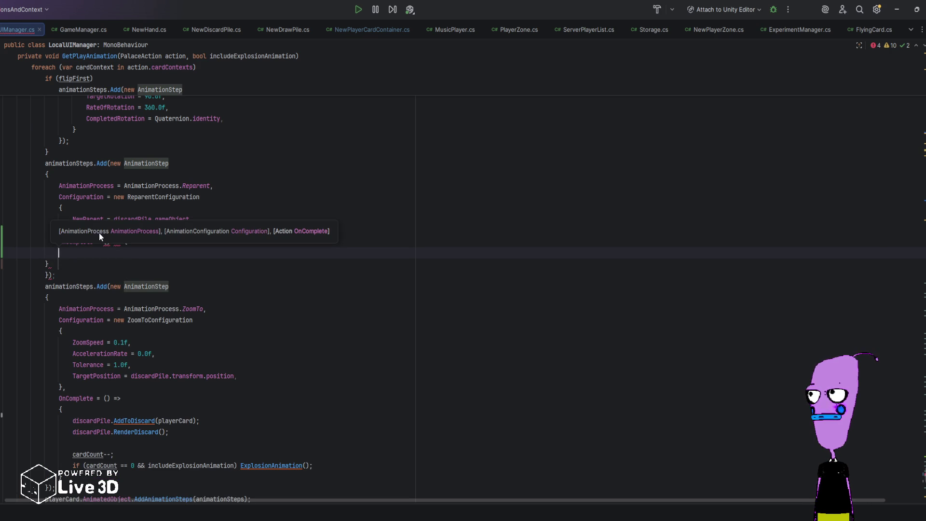
key("ctrl+z")
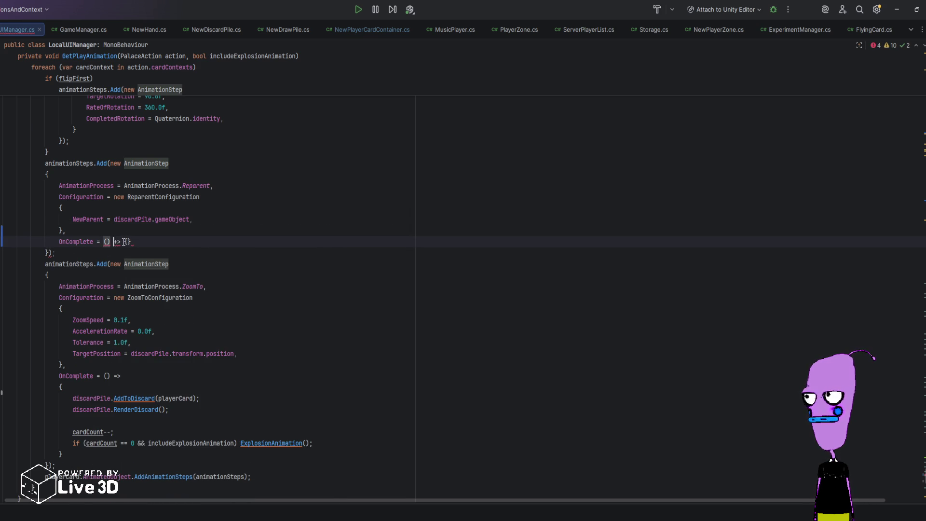
left_click(126, 242)
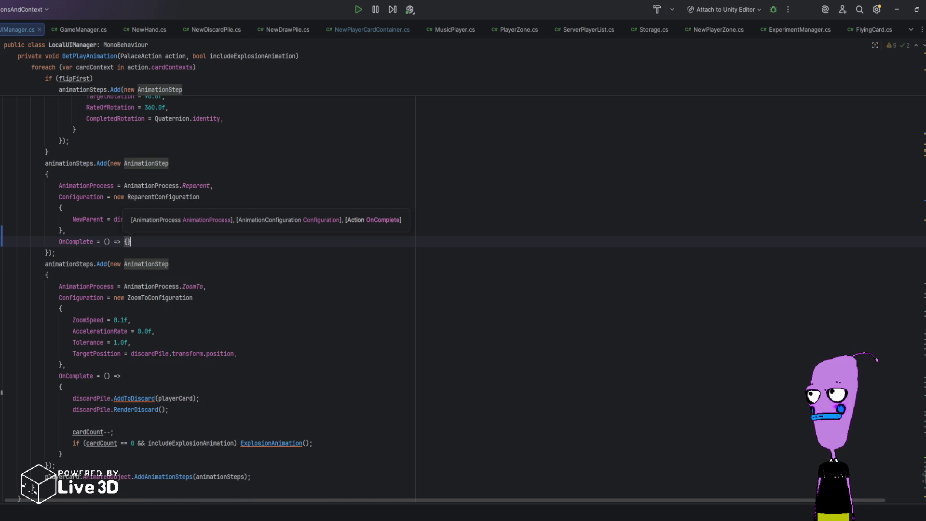
key("Return")
key("ctrl+v")
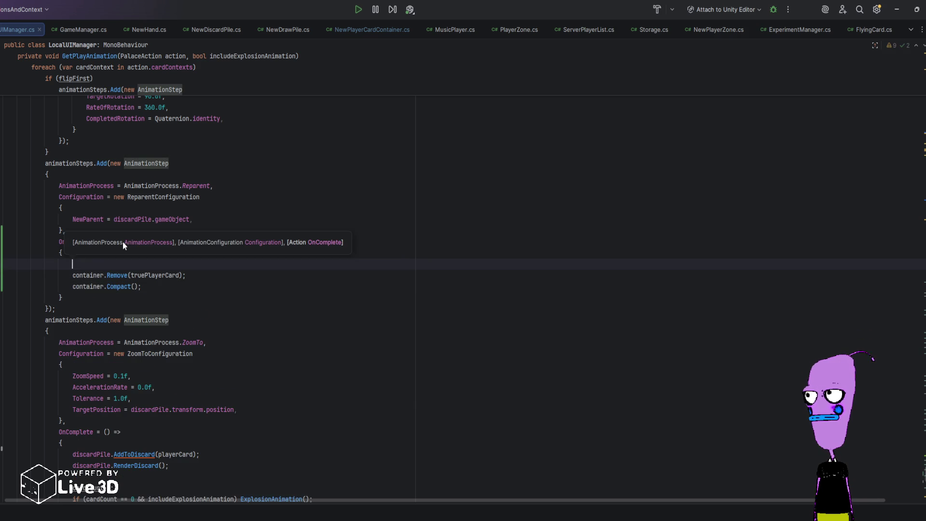
key("BackSpace")
left_click(219, 185)
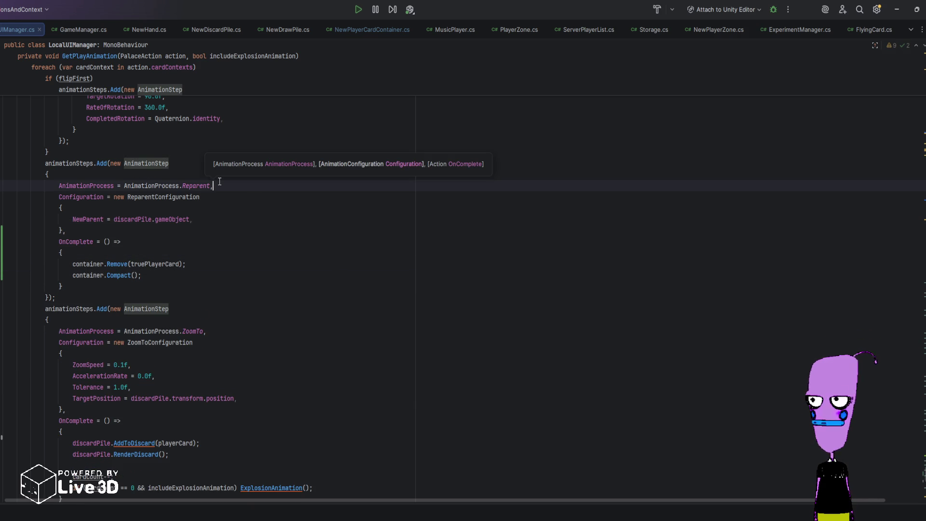
scroll(161, 370, "down", 2)
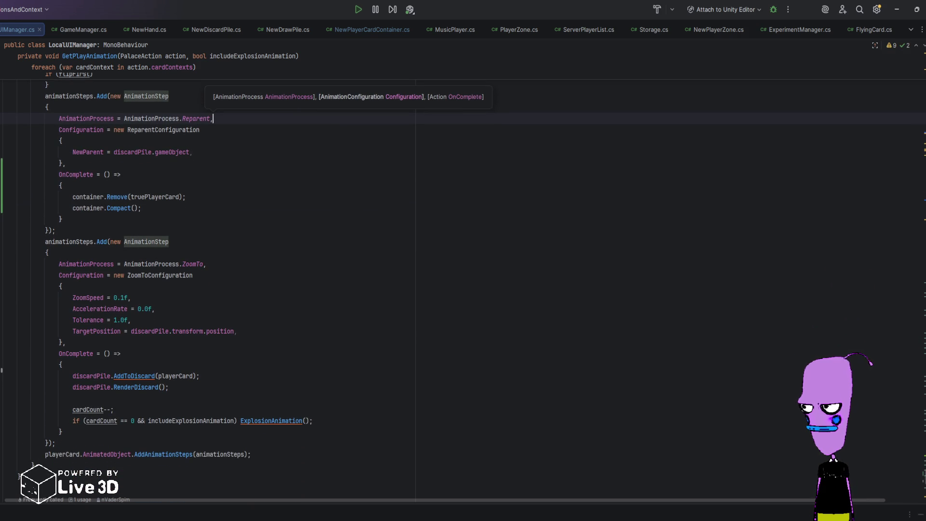
Review the ZoomTo step and the Reparent step's new OnComplete, then return to Unity
key("alt+Tab")
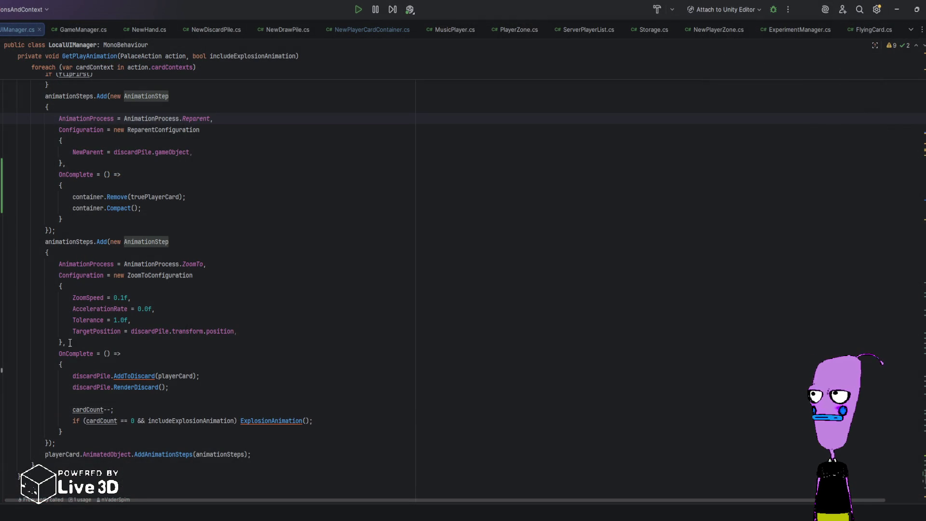
left_click(59, 354)
left_click_drag(59, 353, 94, 354)
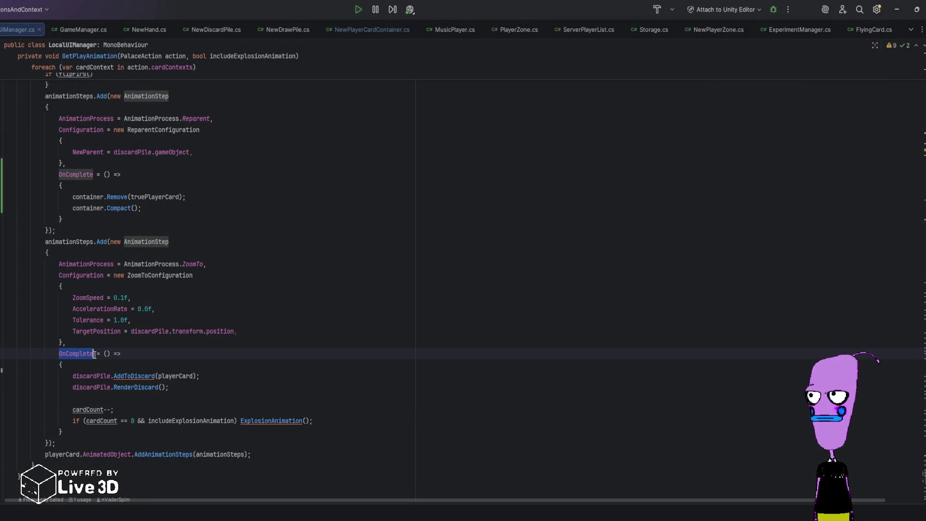
left_click(100, 342)
left_click(180, 264)
left_click_drag(179, 264, 206, 264)
left_click(217, 262)
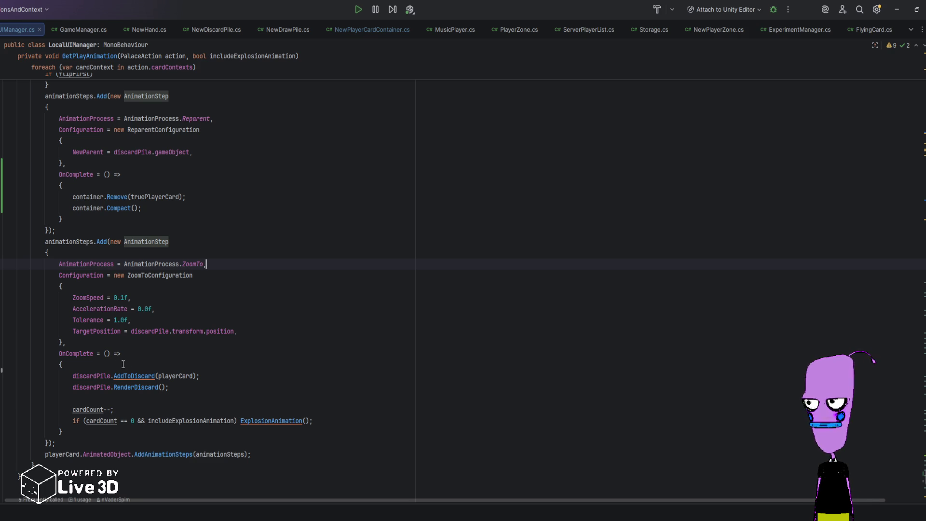
scroll(91, 294, "up", 3)
left_click(78, 276)
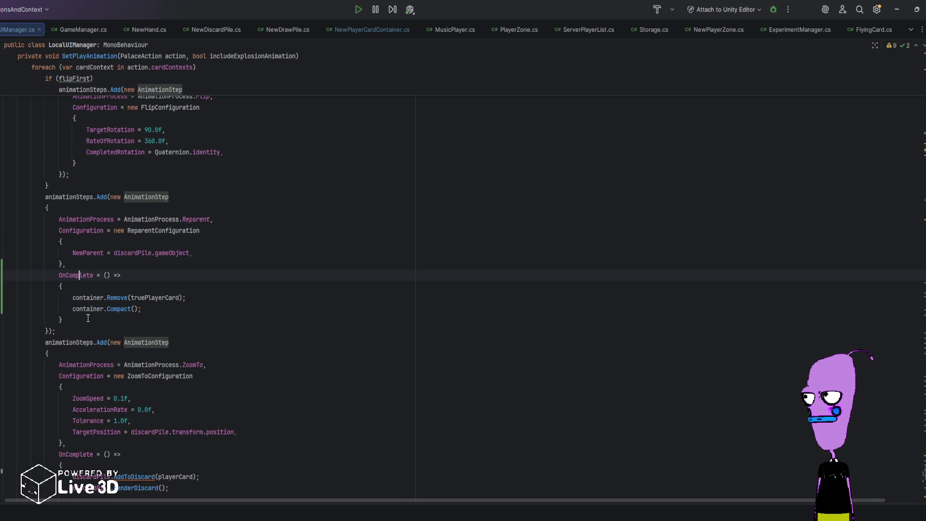
scroll(83, 262, "down", 1)
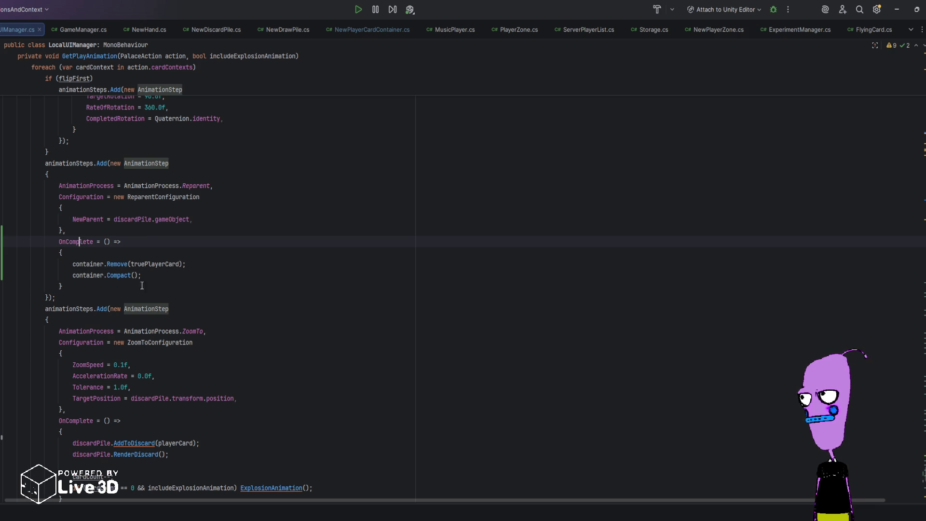
key("alt+Tab")
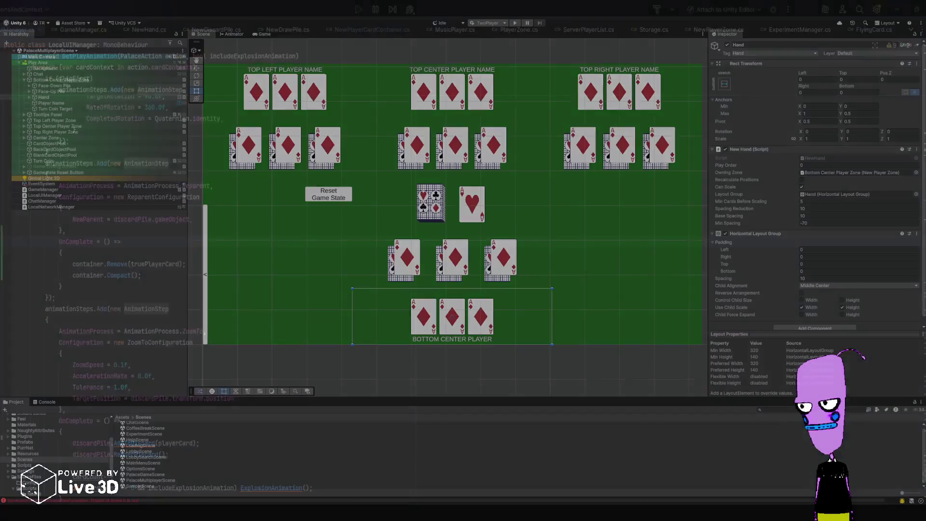
Enter Play mode, deal a game, play the 4, 2 and 3, then pick up the discard pile
left_click(515, 23)
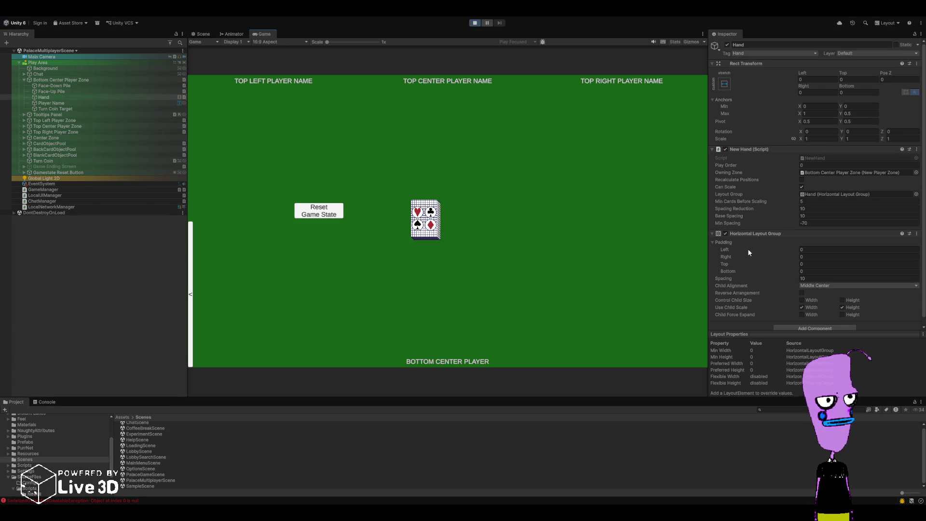
left_click(338, 214)
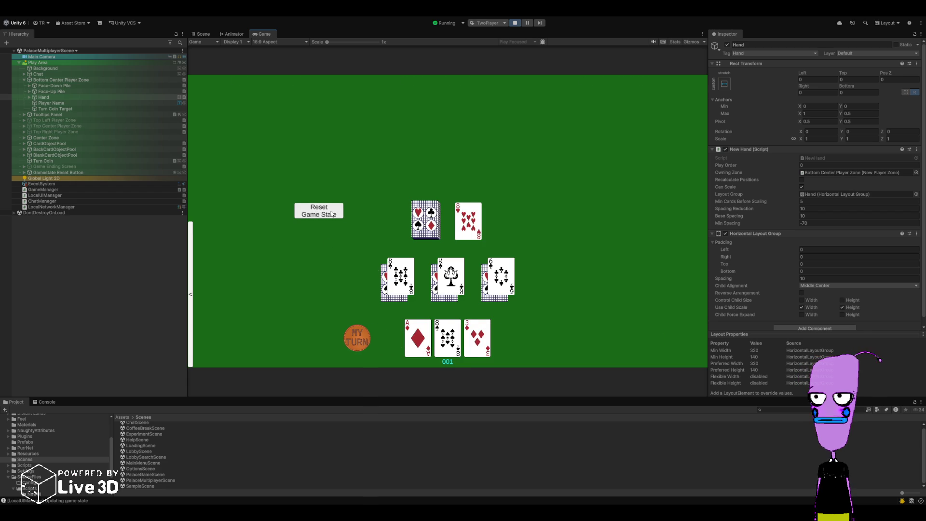
left_click(332, 213)
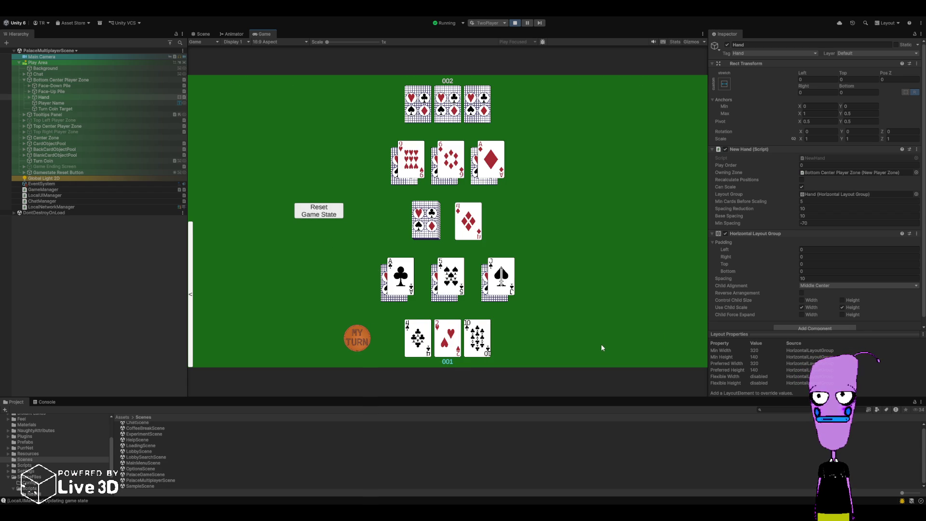
left_click(420, 340)
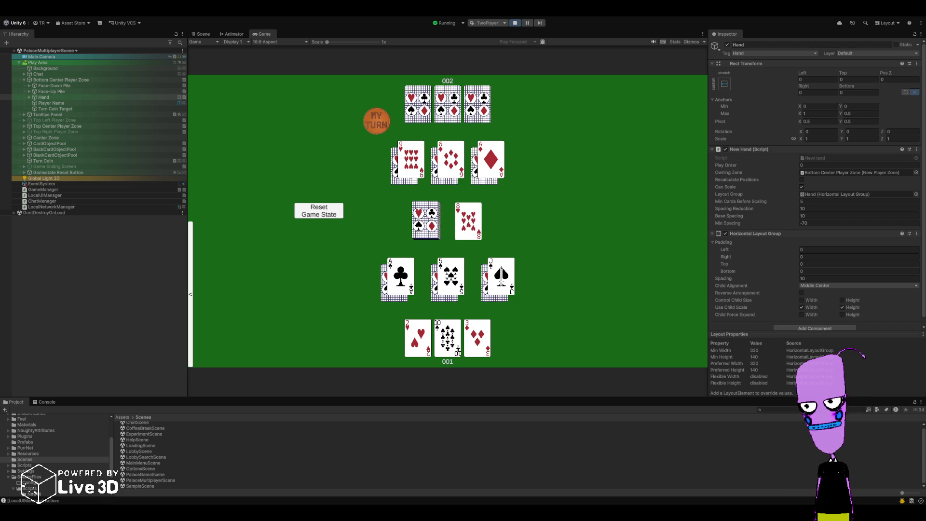
left_click(418, 337)
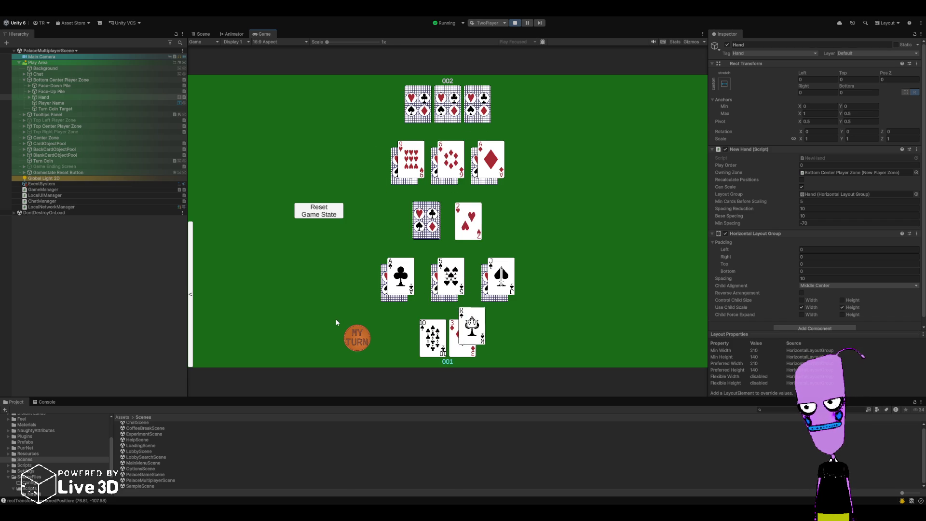
left_click(455, 326)
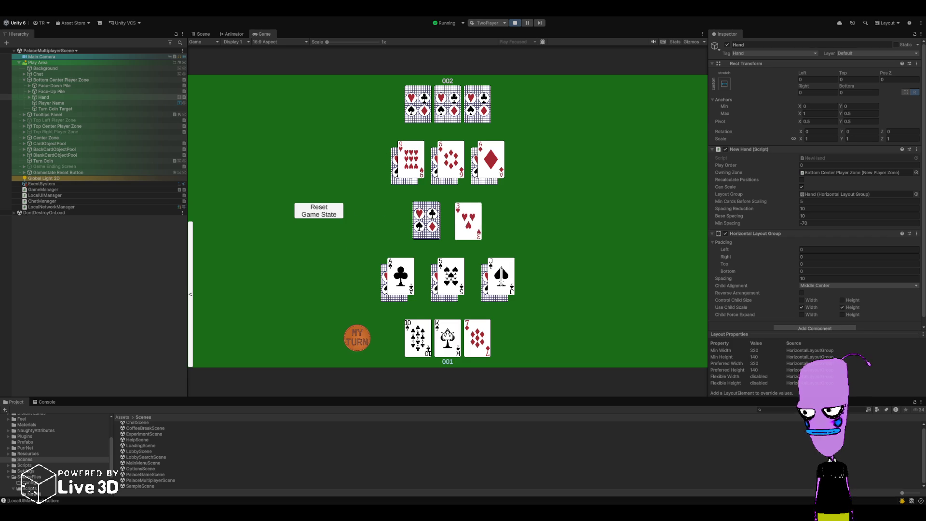
left_click(476, 229)
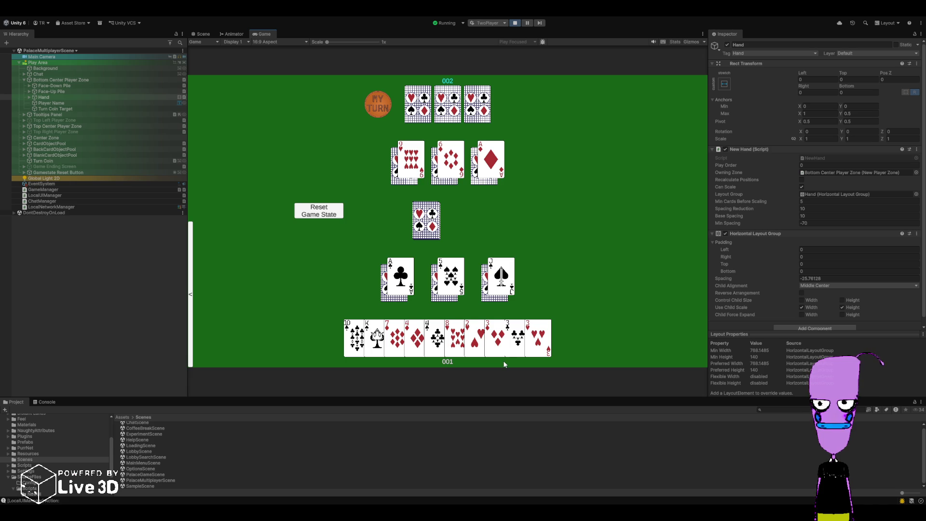
Expand Hand in the Hierarchy and inspect the Three of Diamonds, Clubs and Hearts cards
left_click(31, 98)
left_click(30, 97)
left_click(63, 144)
left_click(61, 150)
left_click(63, 144)
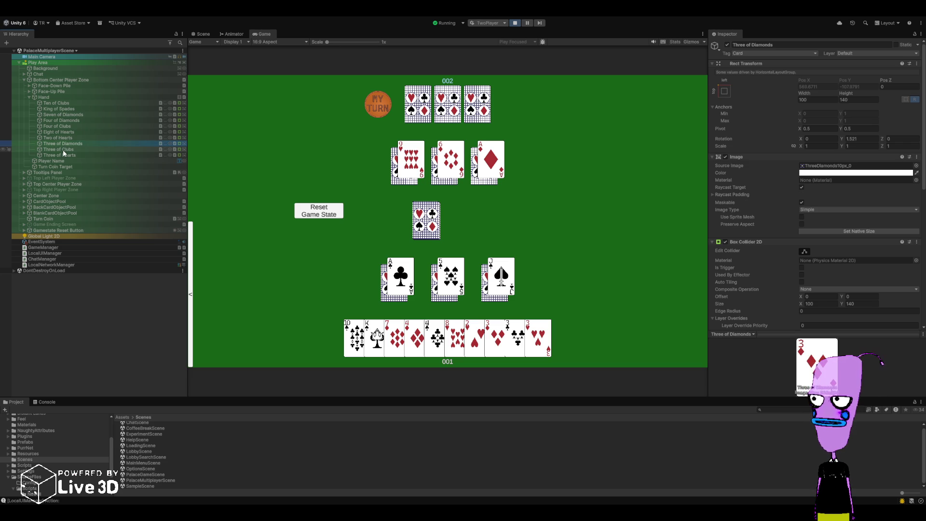
left_click(63, 150)
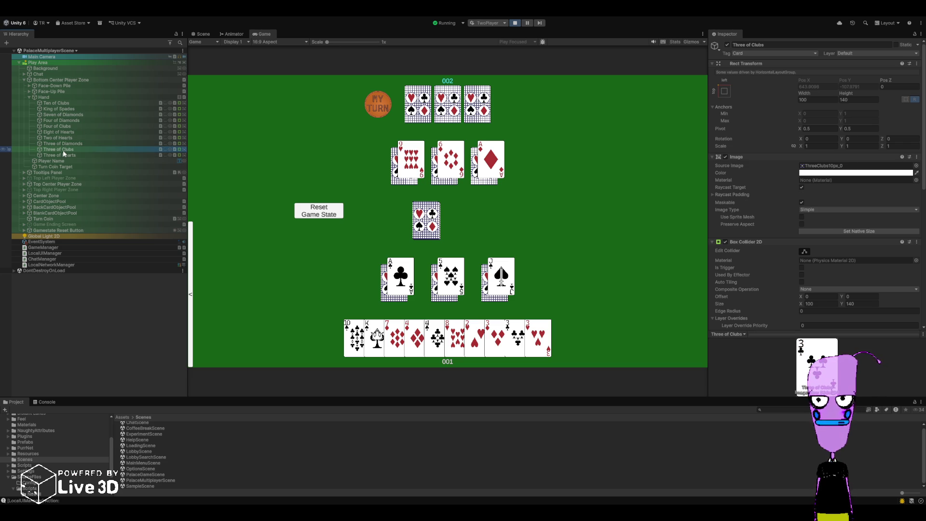
left_click(63, 154)
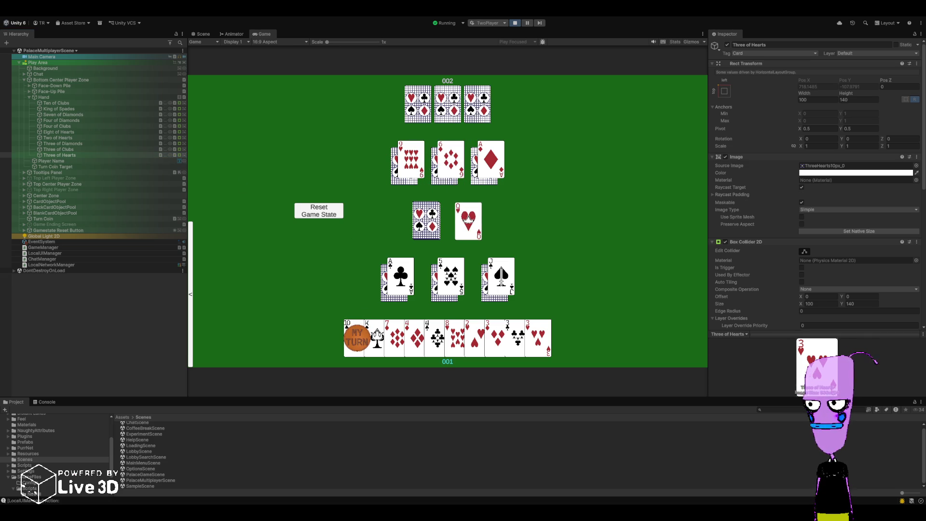
Play the King of Spades, the 2 of Hearts, then all three 3s together
left_click(378, 338)
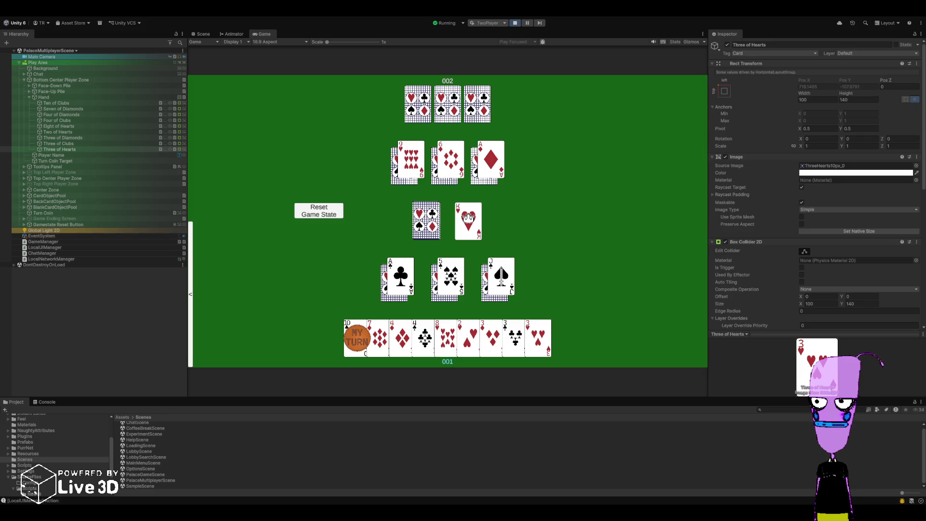
left_click(469, 338)
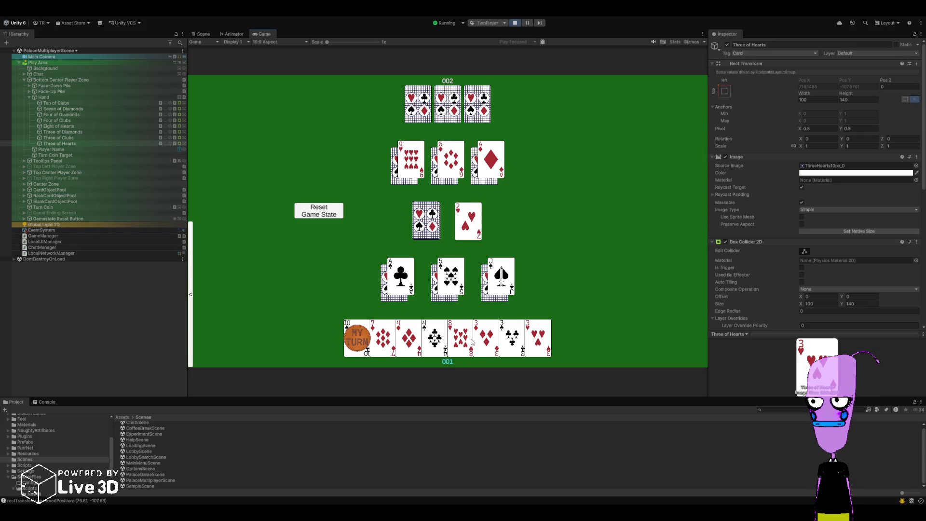
left_click(485, 340)
left_click(512, 340)
left_click(539, 340)
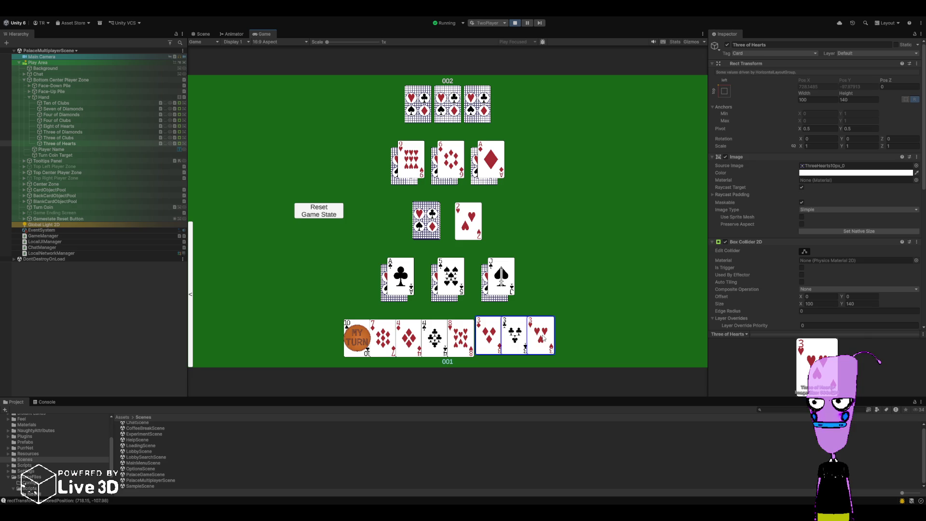
left_click(539, 337)
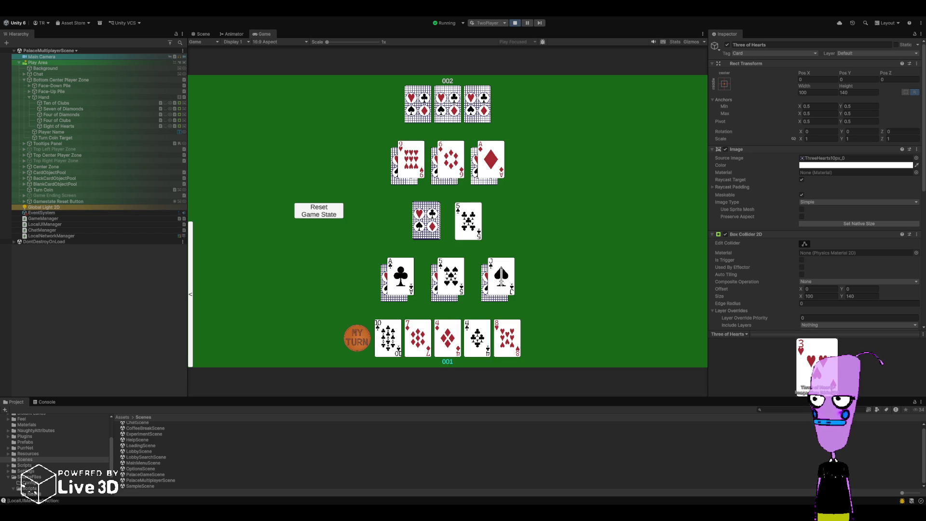
Show the Console, play the Seven of Diamonds, toggle Collapse and view the rectTransform entry's stack trace
left_click(45, 402)
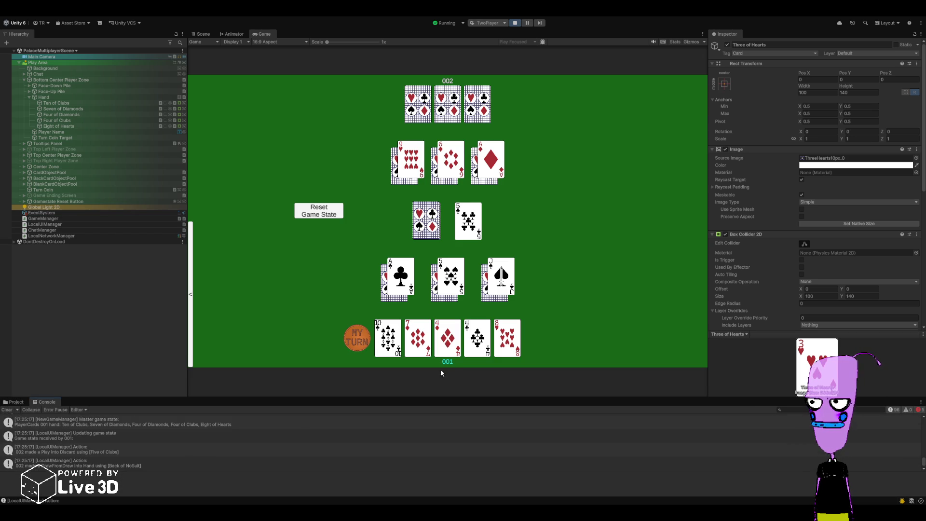
left_click(418, 344)
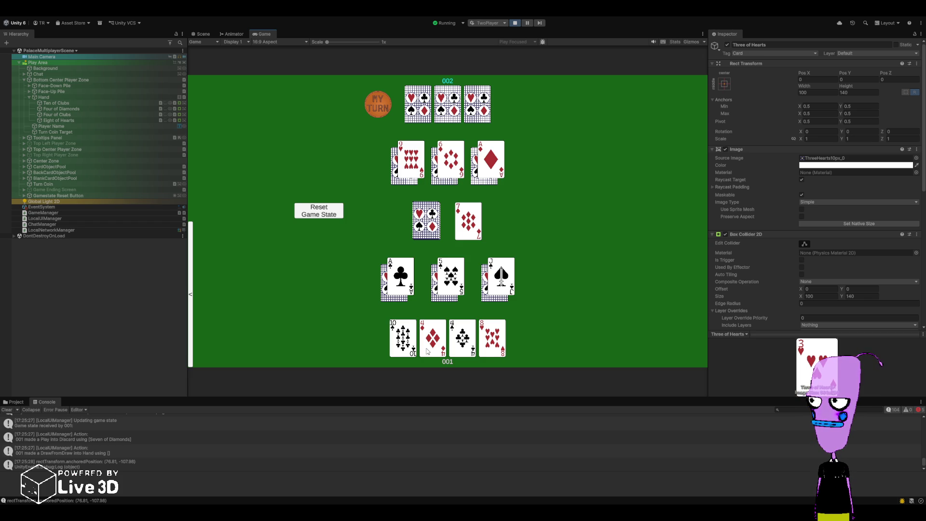
left_click(29, 410)
left_click(29, 410)
left_click(30, 410)
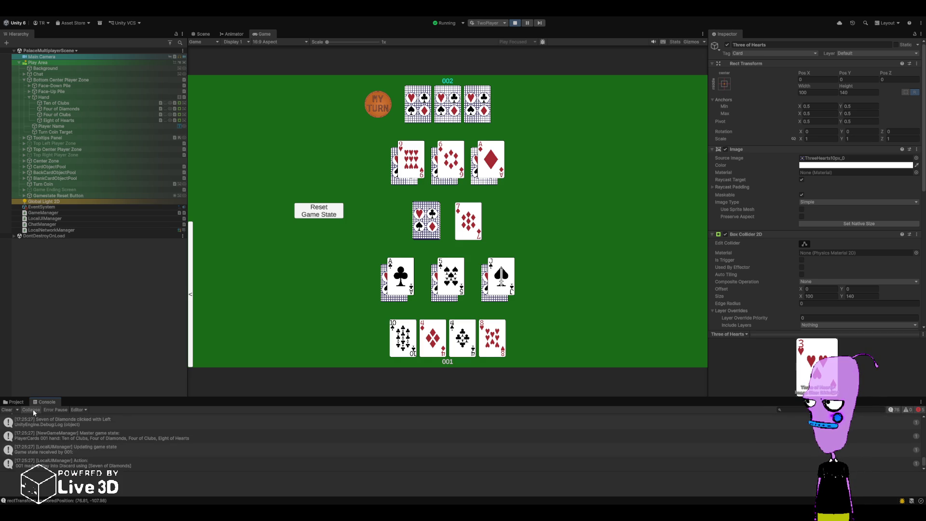
left_click(33, 410)
scroll(69, 459, "up", 3)
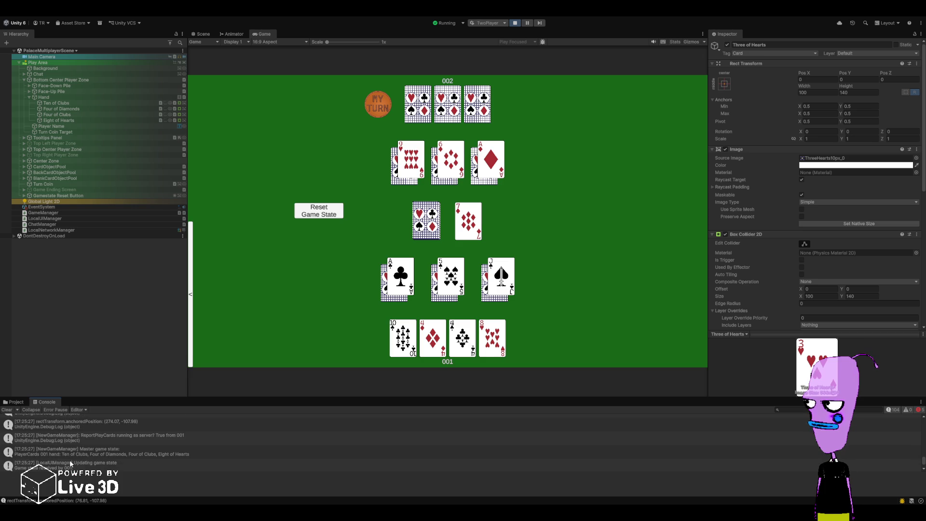
scroll(69, 459, "up", 1)
scroll(70, 459, "down", 4)
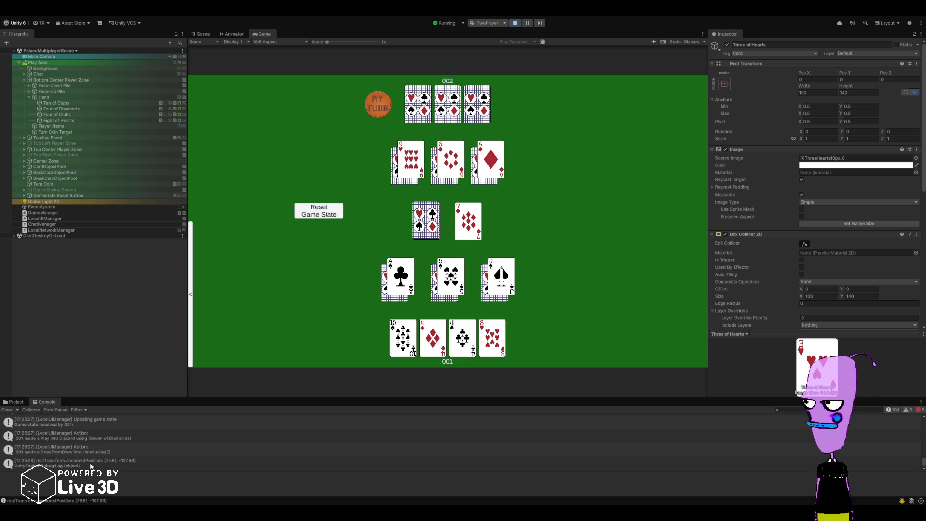
left_click(90, 466)
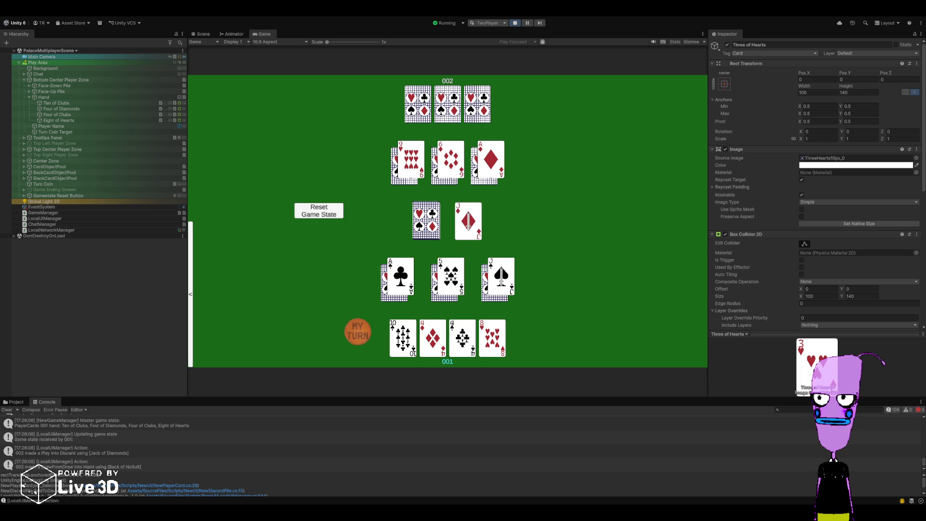
Play the Ten of Clubs and both 4s, then stop Play mode
left_click(403, 338)
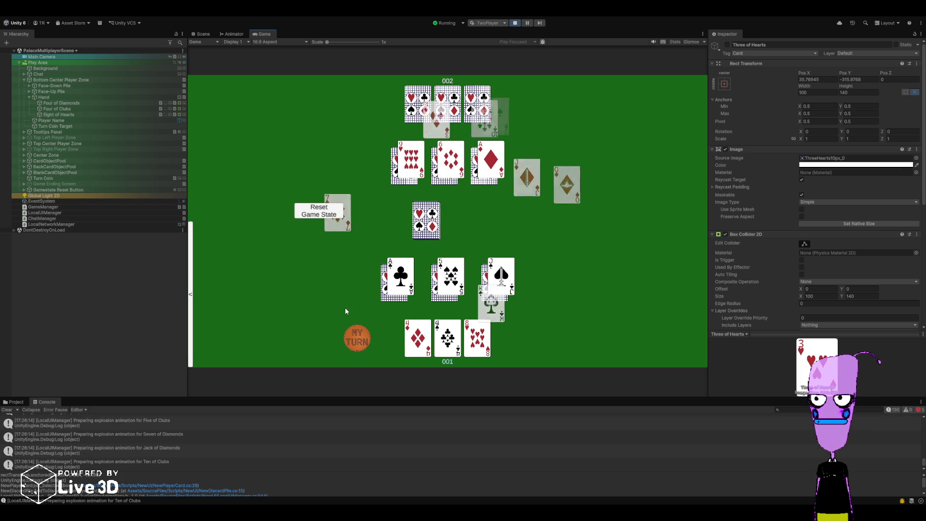
left_click(417, 337)
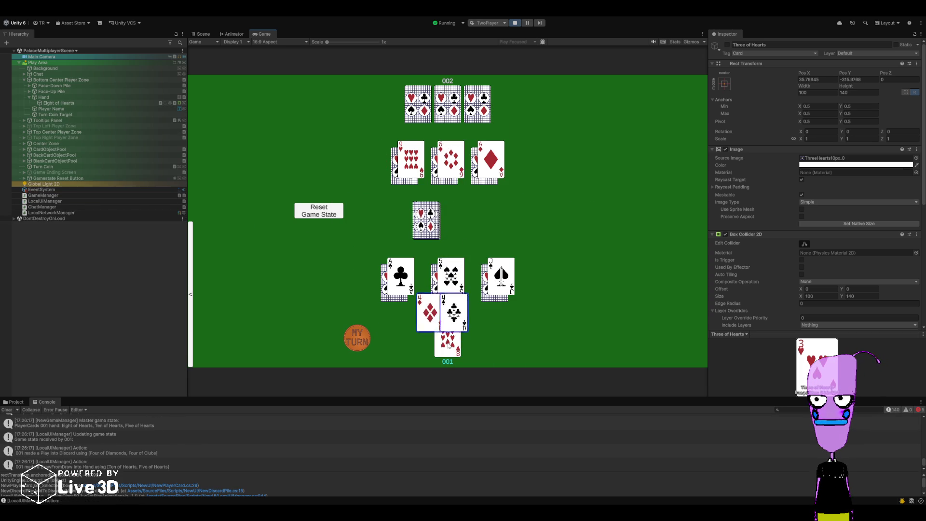
left_click(515, 24)
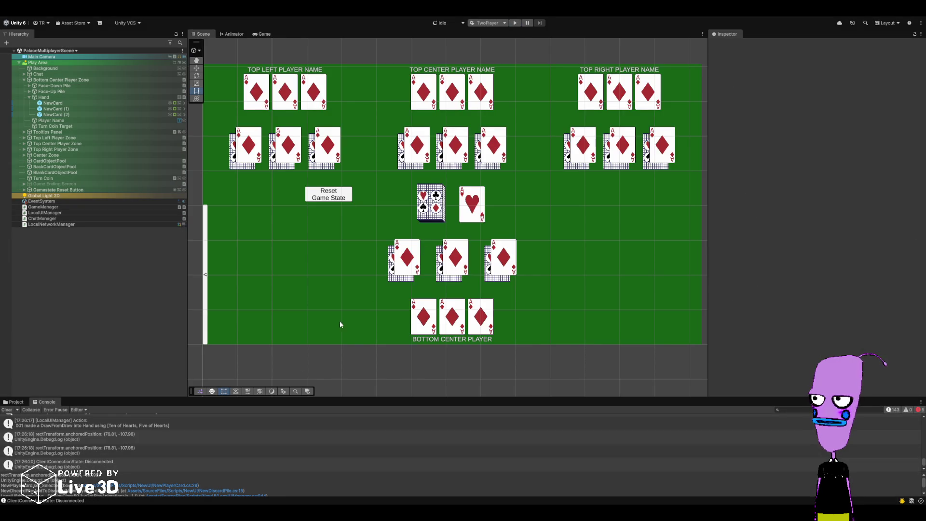
In Rider, scroll through GetPlayAnimation and go to AddToDiscard's declaration in NewDiscardPile.cs
key("alt+Tab")
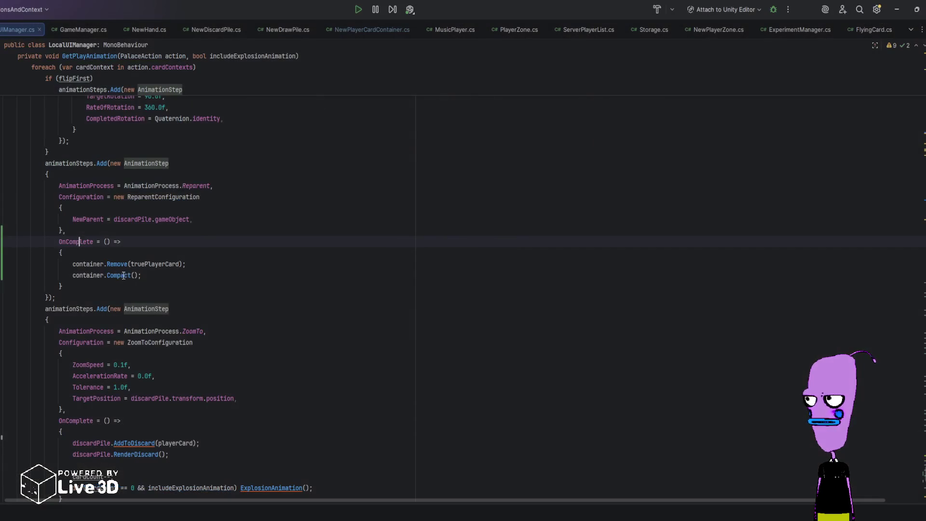
scroll(116, 261, "up", 3)
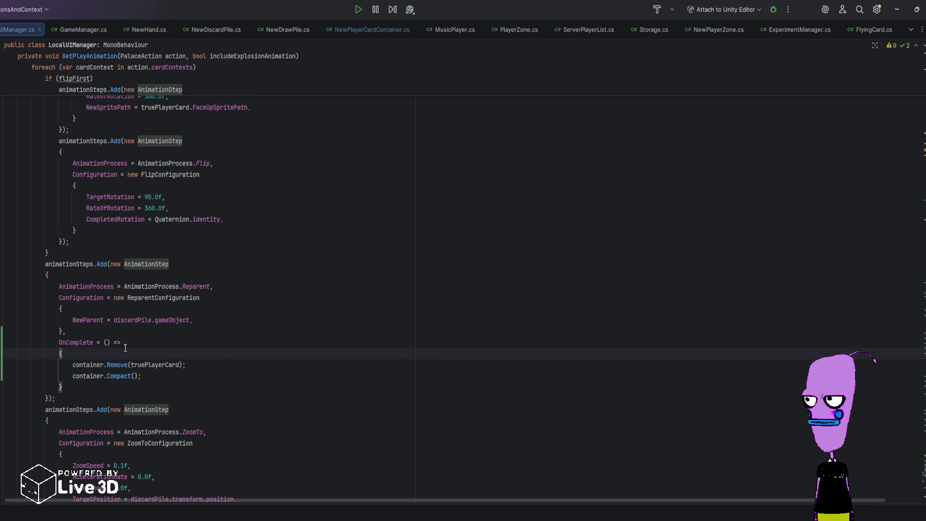
scroll(125, 347, "down", 3)
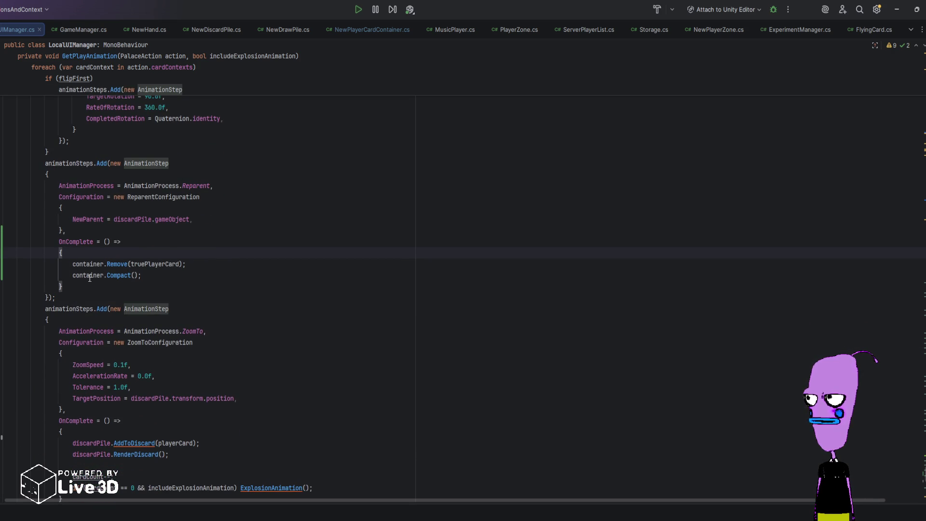
scroll(106, 319, "down", 2)
scroll(122, 366, "down", 1)
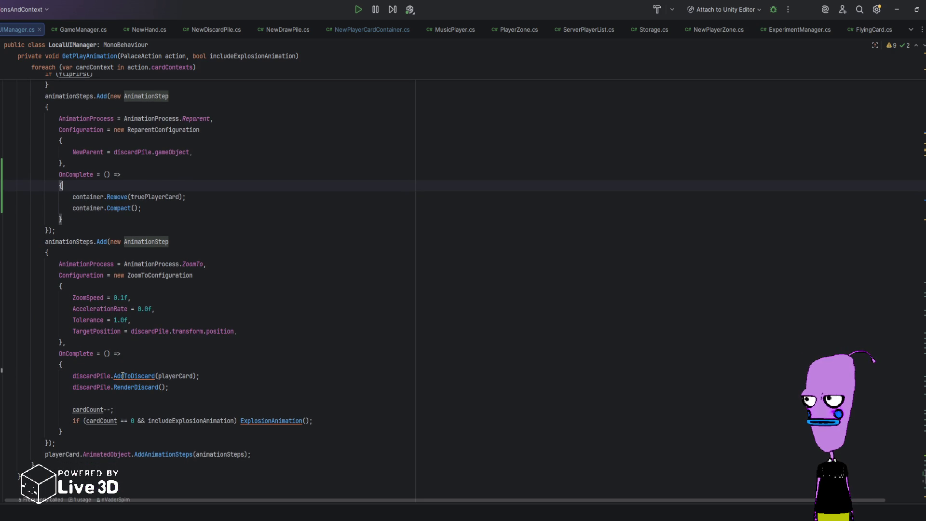
left_click(123, 376)
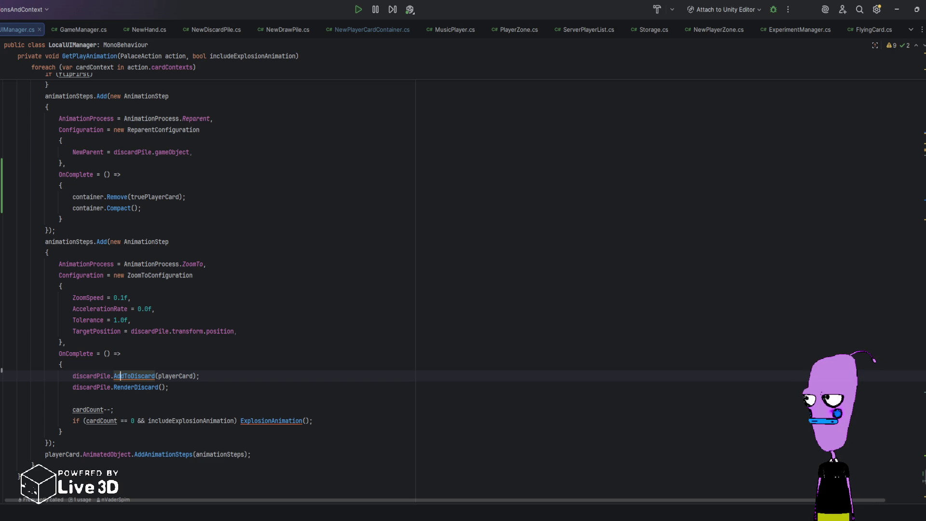
left_click(123, 375, "ctrl")
scroll(136, 328, "up", 5)
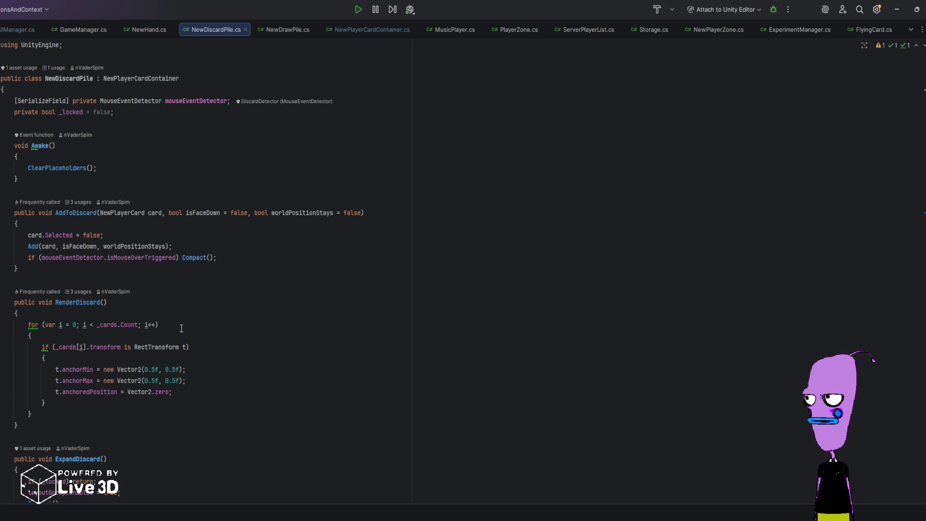
Review NewDiscardPile.cs and jump to the Compact() declaration in NewPlayerCardContainer.cs
scroll(182, 328, "down", 8)
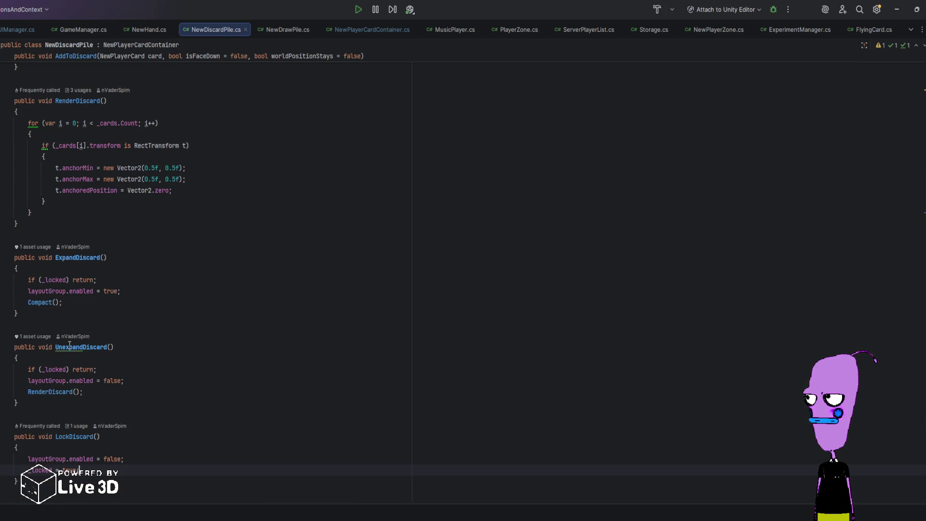
scroll(208, 305, "up", 5)
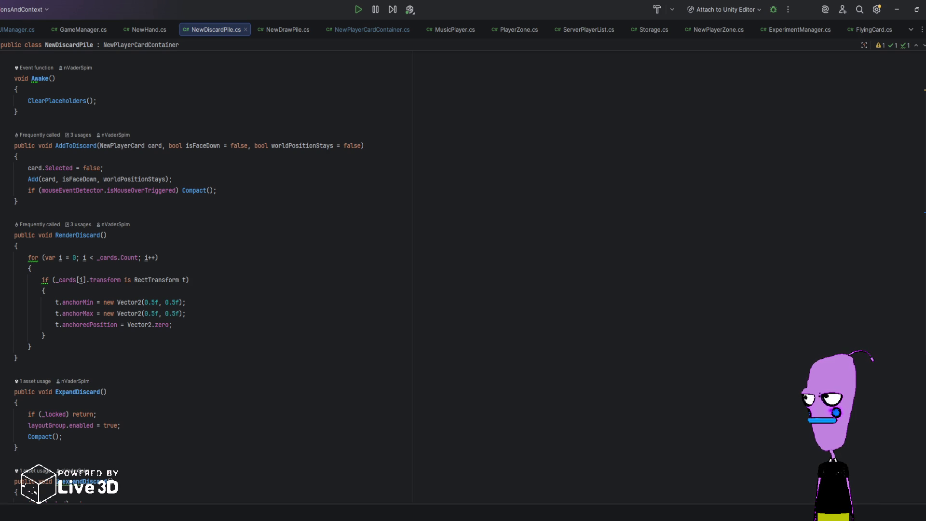
key("ctrl+b")
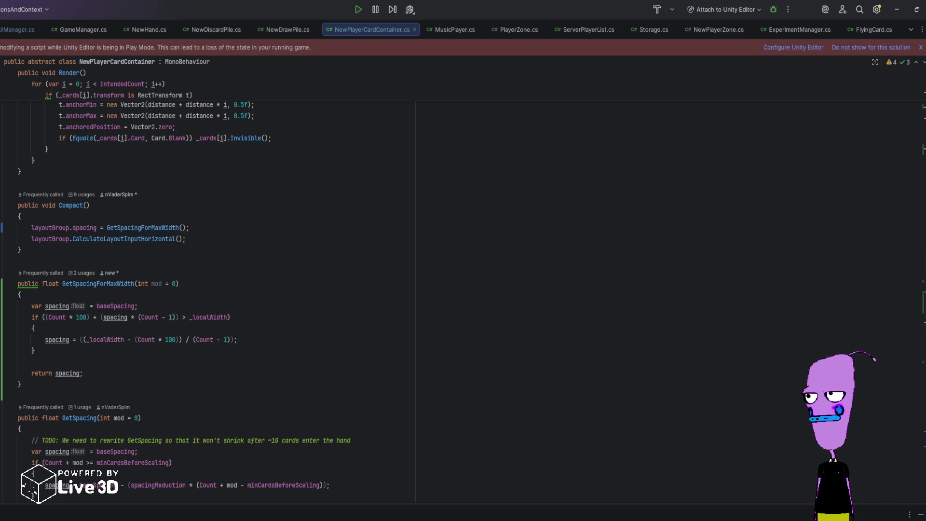
Scroll up through NewPlayerCardContainer.cs to review its Compact code
scroll(211, 341, "up", 15)
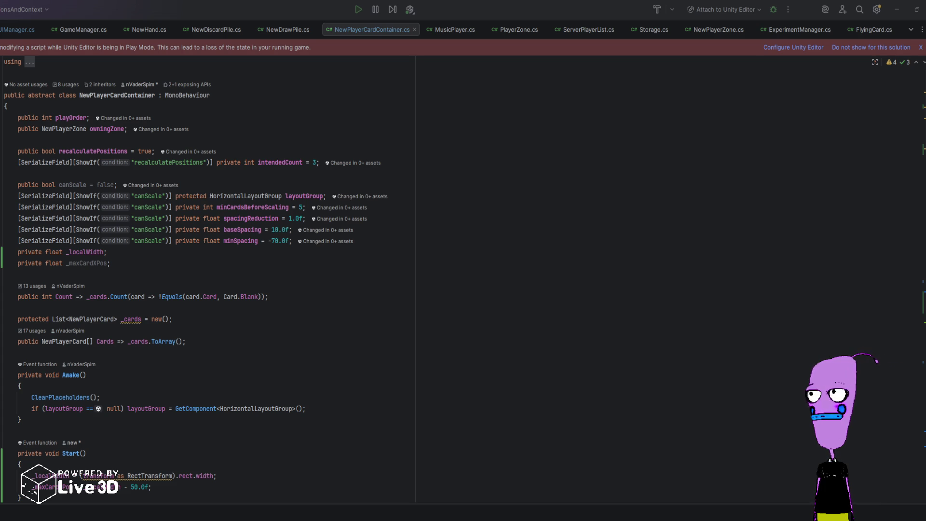
Leave the script editor and switch back to the Unity editor
left_click(171, 306)
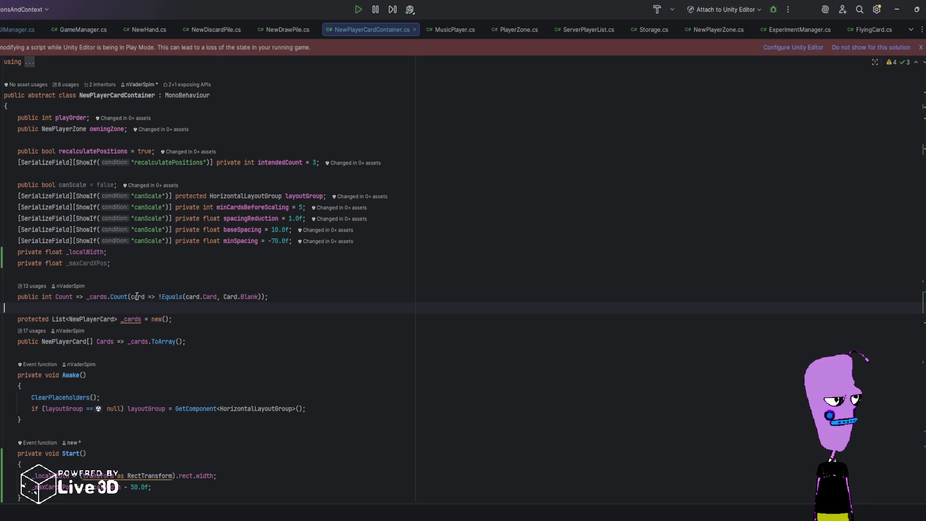
scroll(137, 296, "down", 4)
key("alt+Tab")
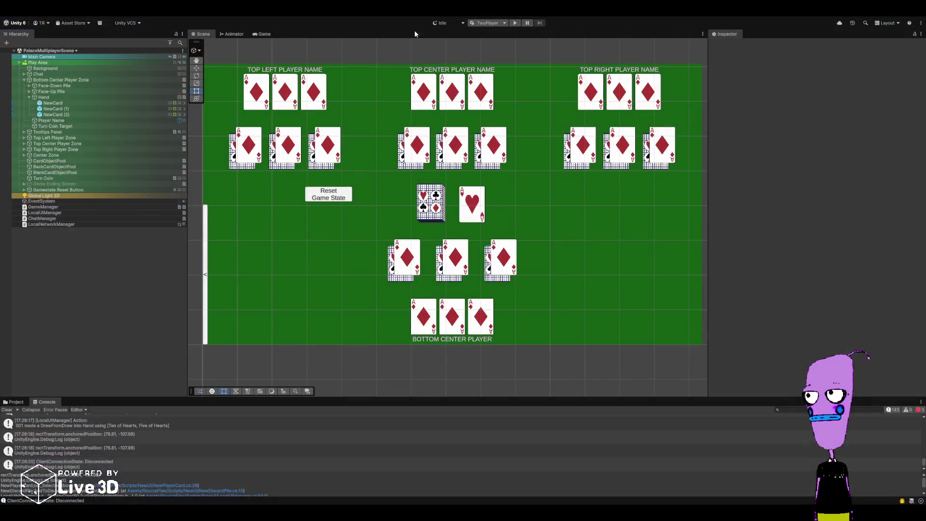
Start Play mode with the toolbar Play button to show the empty Palace table
left_click(515, 23)
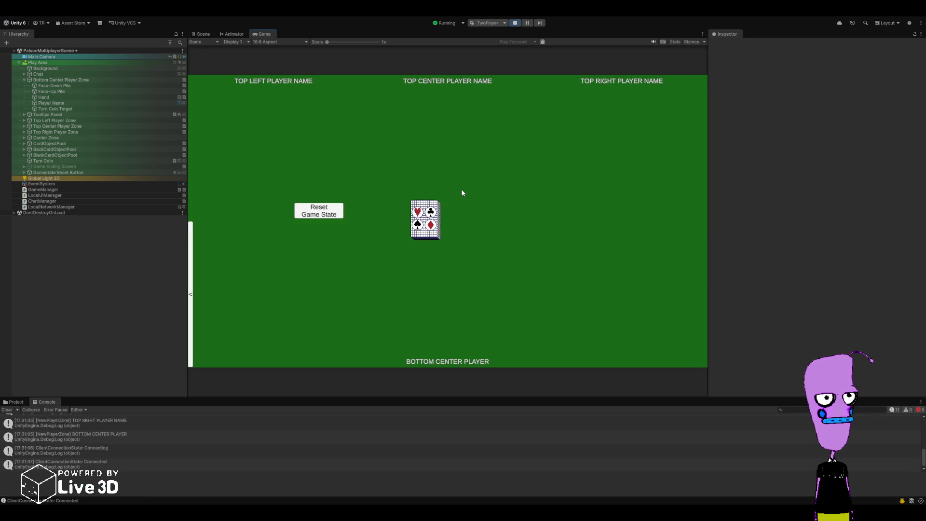
Redeal a fresh game, play the Eight and Two of Spades, and mark both threes
left_click(321, 214)
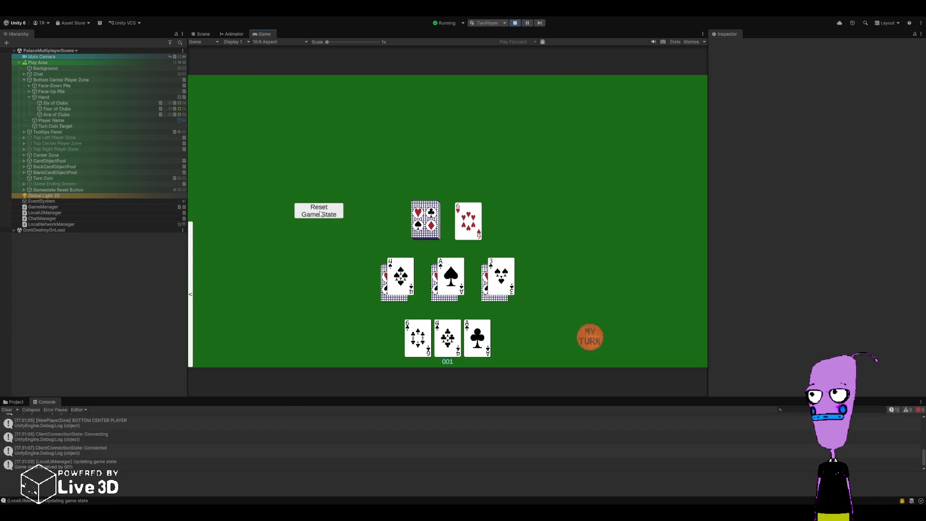
left_click(326, 214)
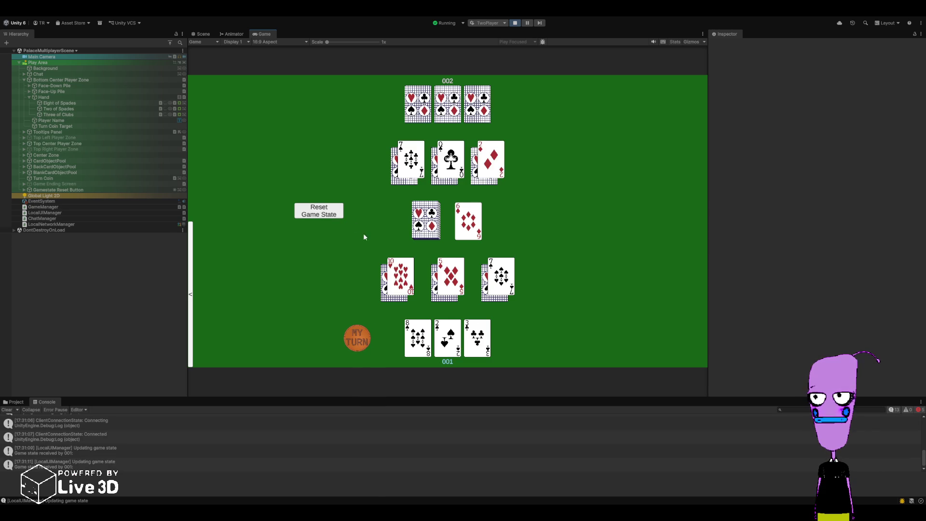
left_click(413, 334)
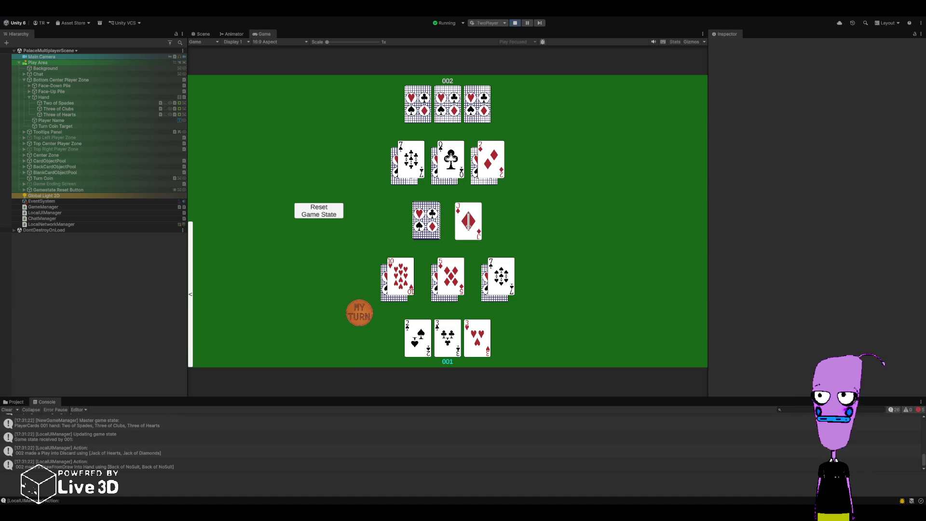
left_click(415, 339)
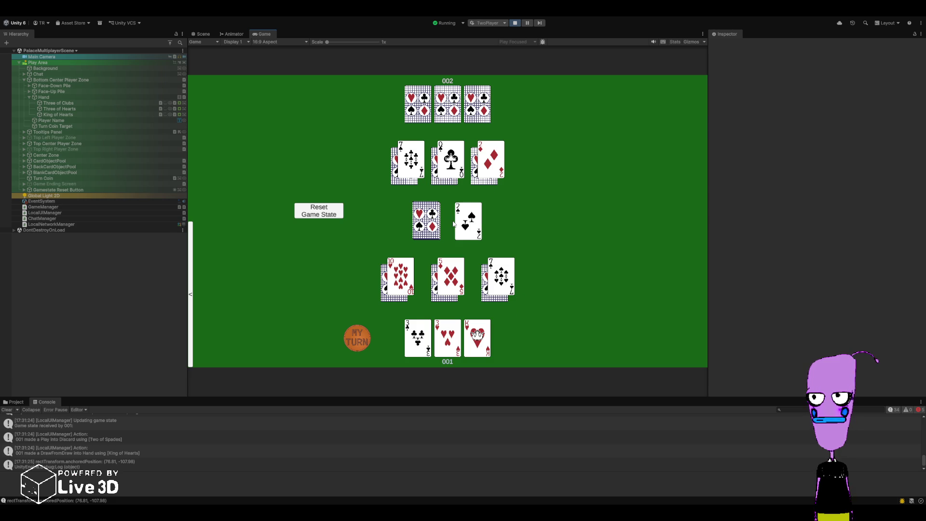
mouse_move(468, 223)
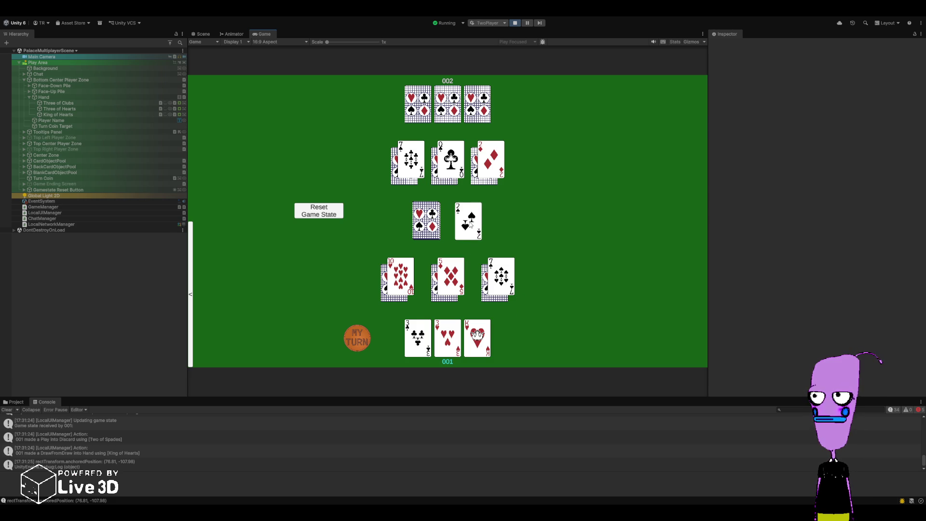
right_click(419, 336)
right_click(445, 336)
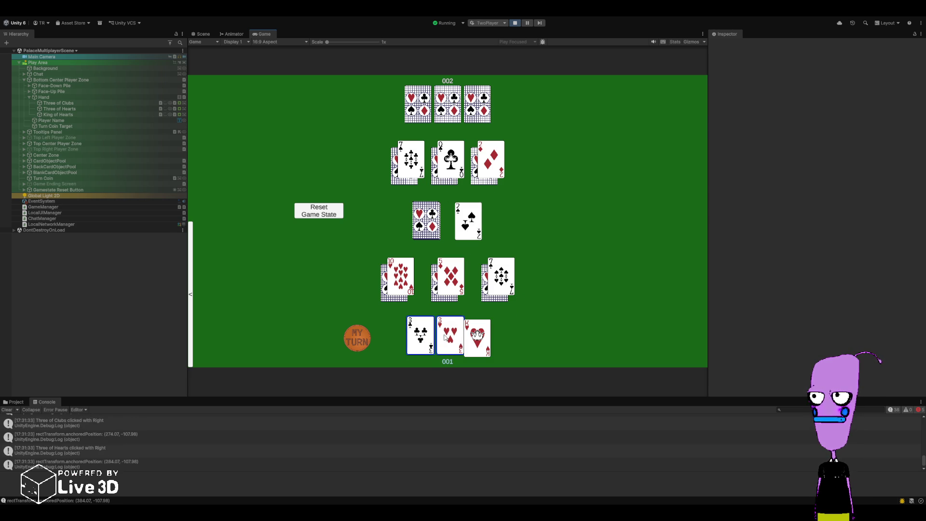
Play the two marked threes, then the Six of Clubs, Nine of Hearts and King of Hearts
left_click(445, 337)
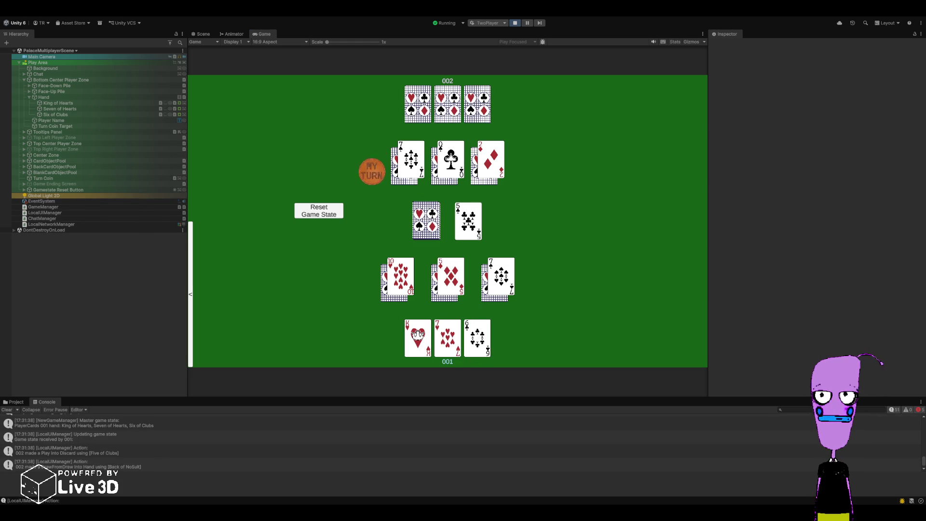
left_click(477, 338)
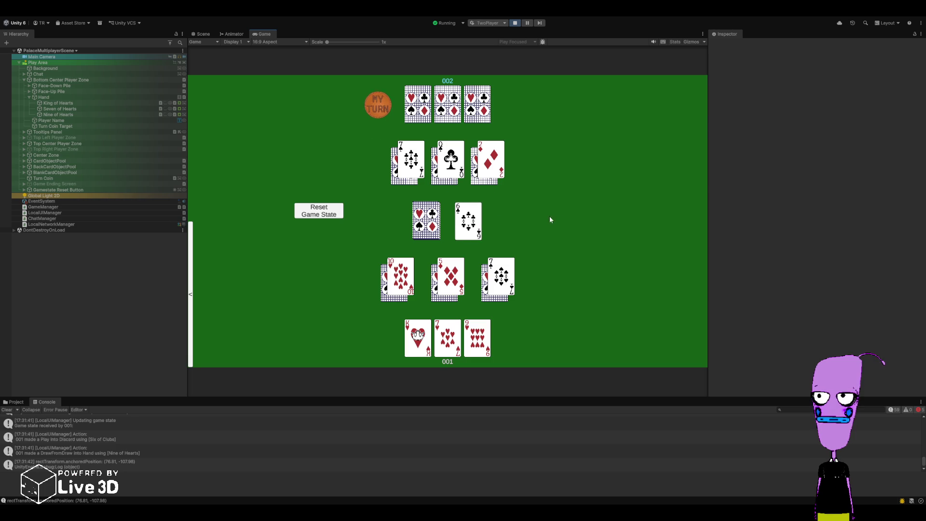
mouse_move(472, 222)
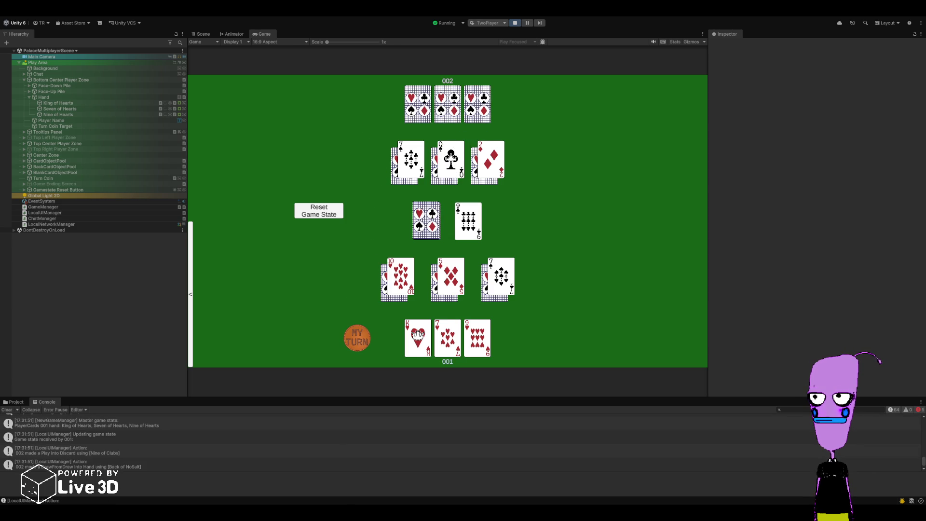
left_click(482, 344)
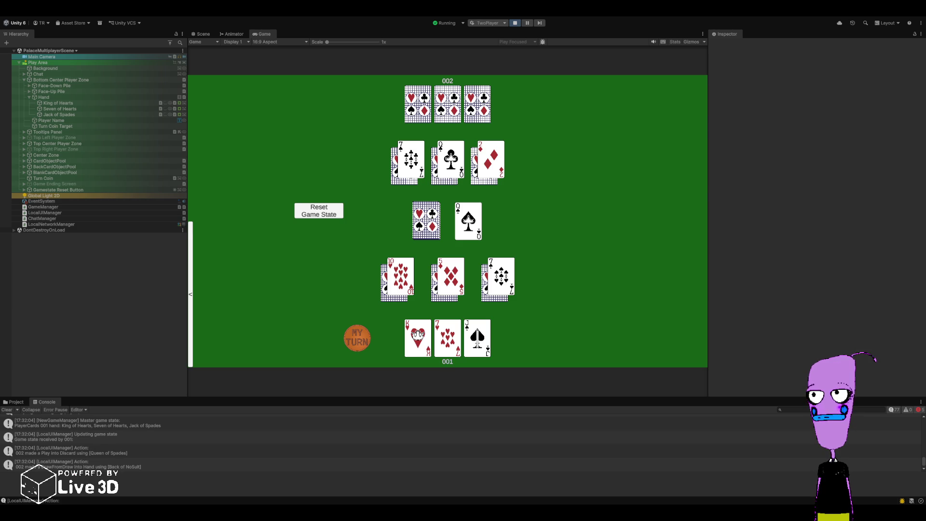
left_click(417, 338)
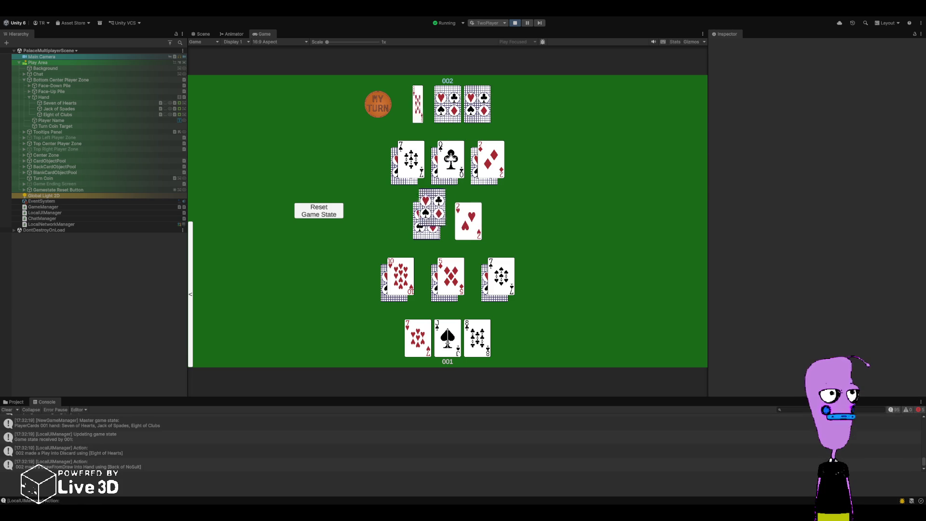
Pick up the discard pile, then play the Two of Spades and the pair of threes
left_click(559, 285)
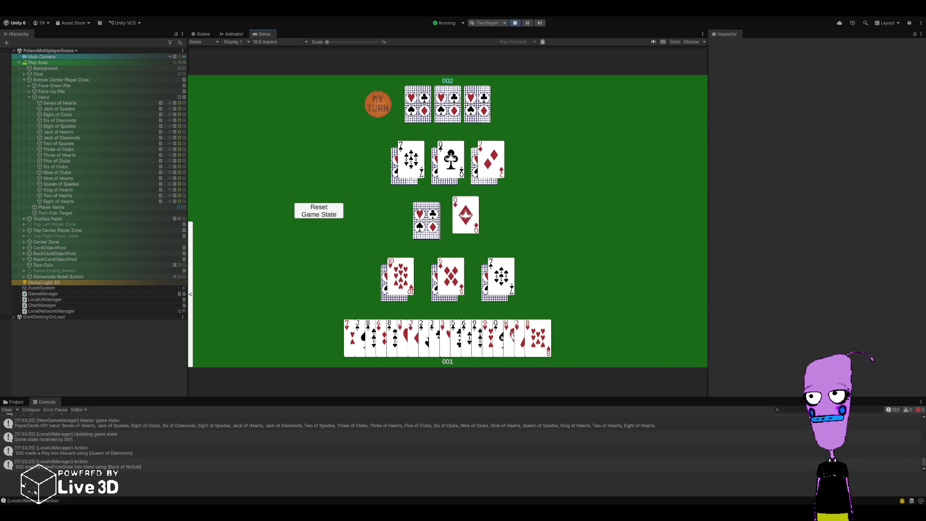
left_click(424, 334)
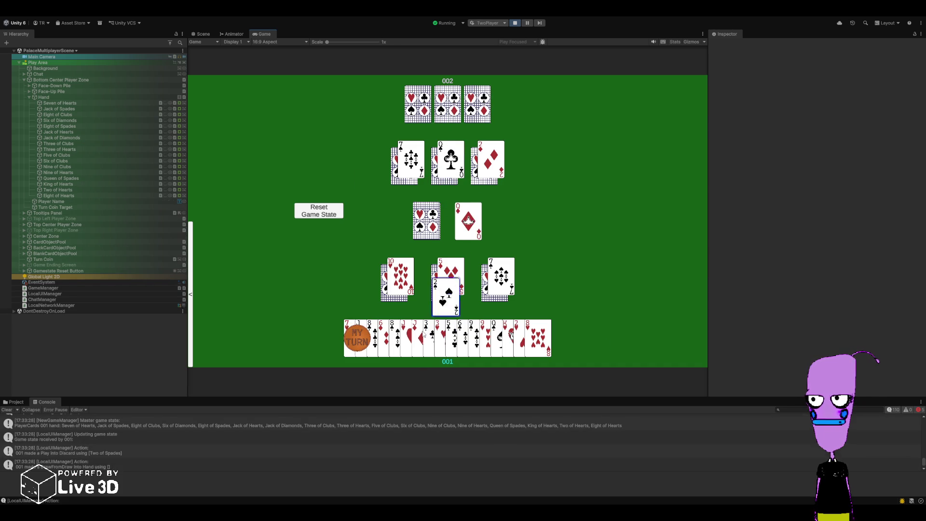
left_click(439, 337)
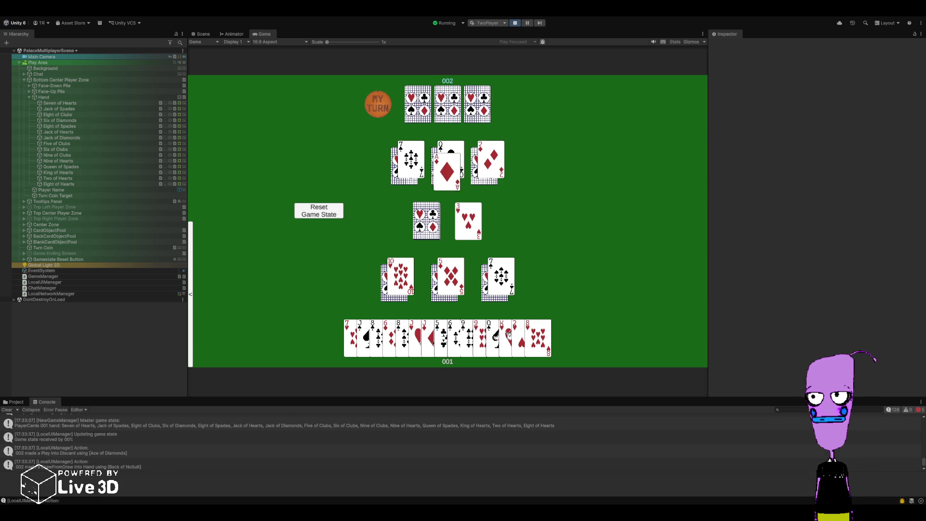
Play the Two of Hearts and Five of Clubs, then pick up the discard pile into the hand
left_click(518, 337)
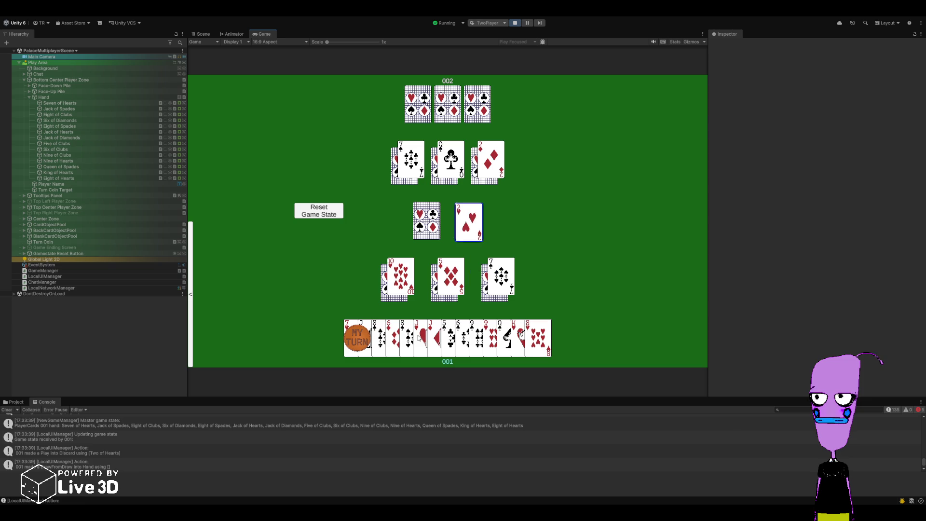
left_click(450, 332)
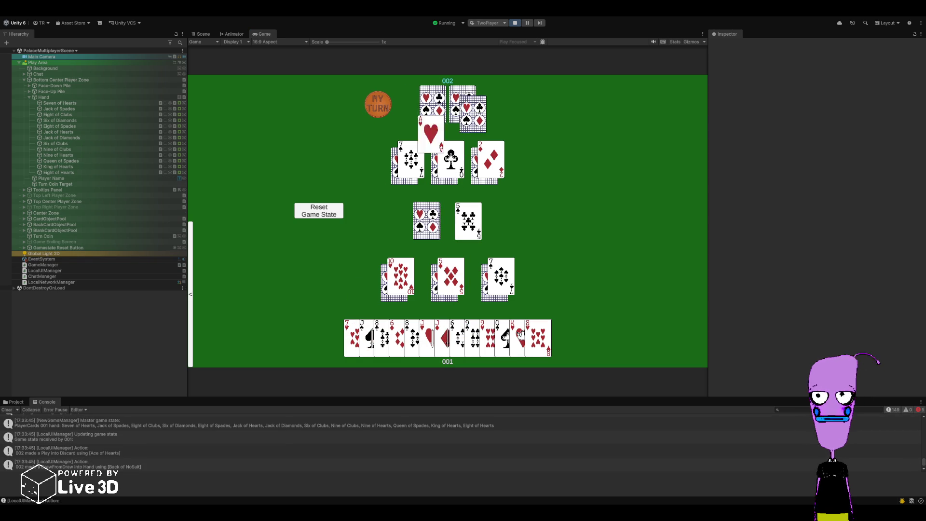
left_click(469, 227)
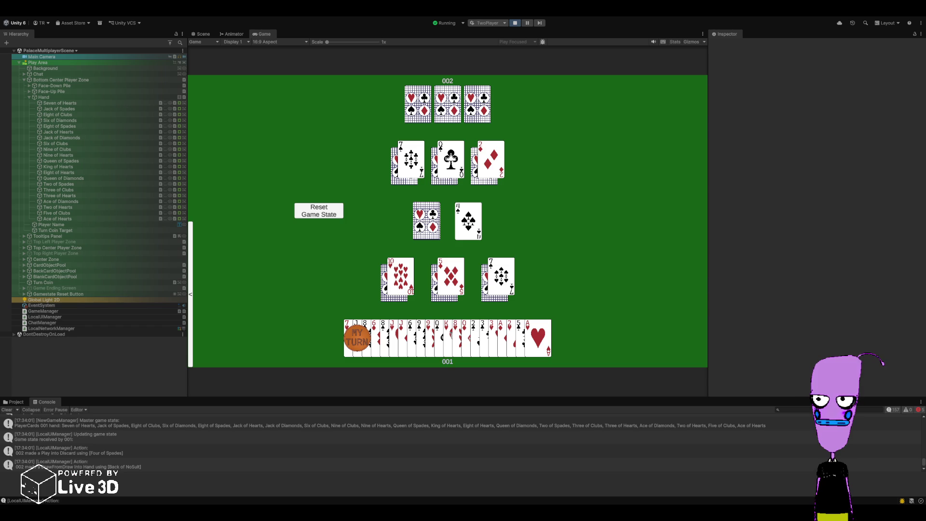
Play the Five of Clubs, take the Six of Hearts from the pile, then play the Four of Spades
left_click(520, 337)
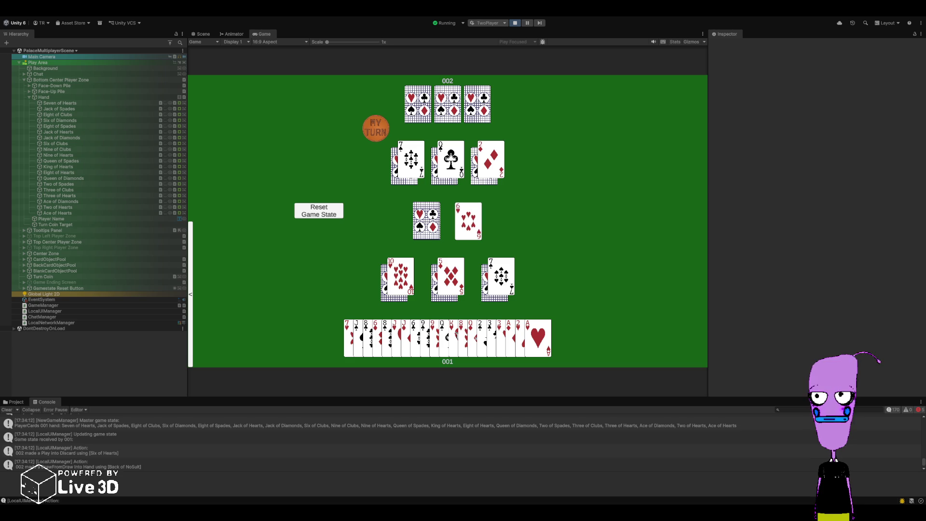
left_click(467, 221)
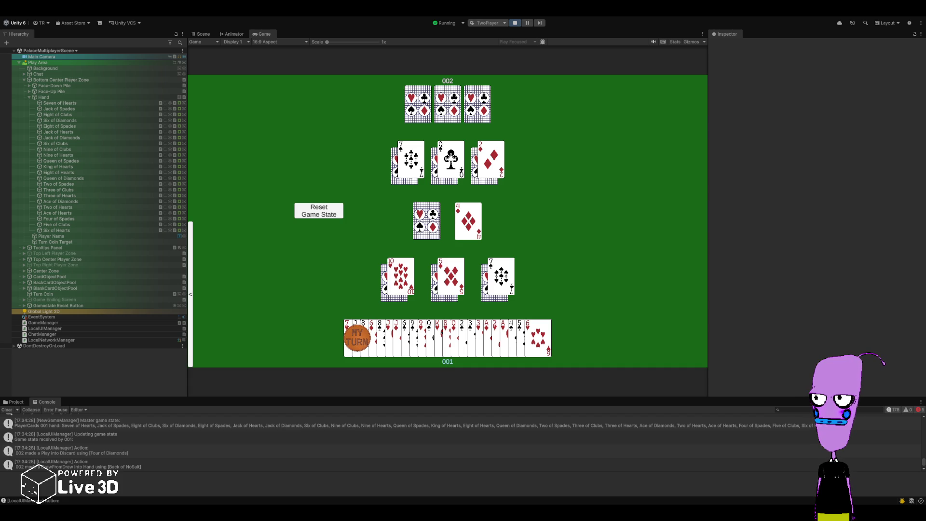
left_click(512, 338)
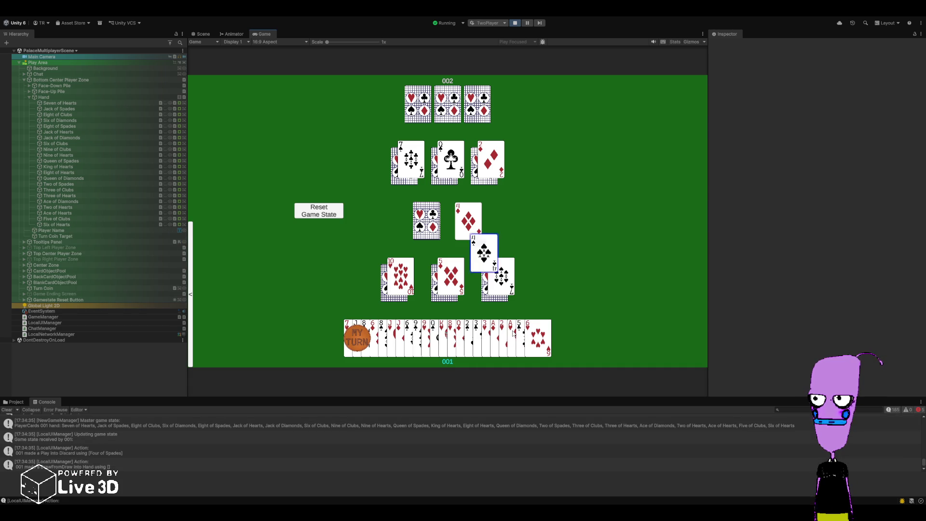
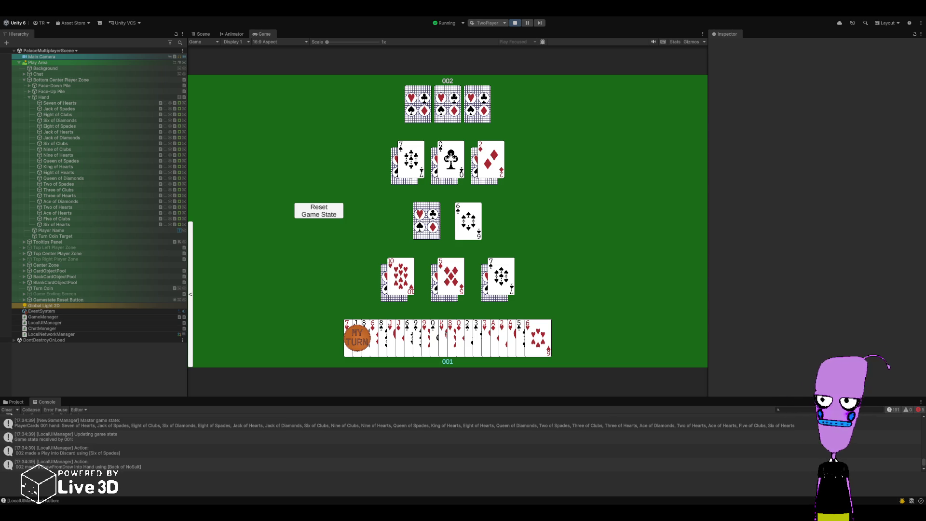
Select player 001's three sixes and play them onto the pile
right_click(375, 337)
right_click(409, 338)
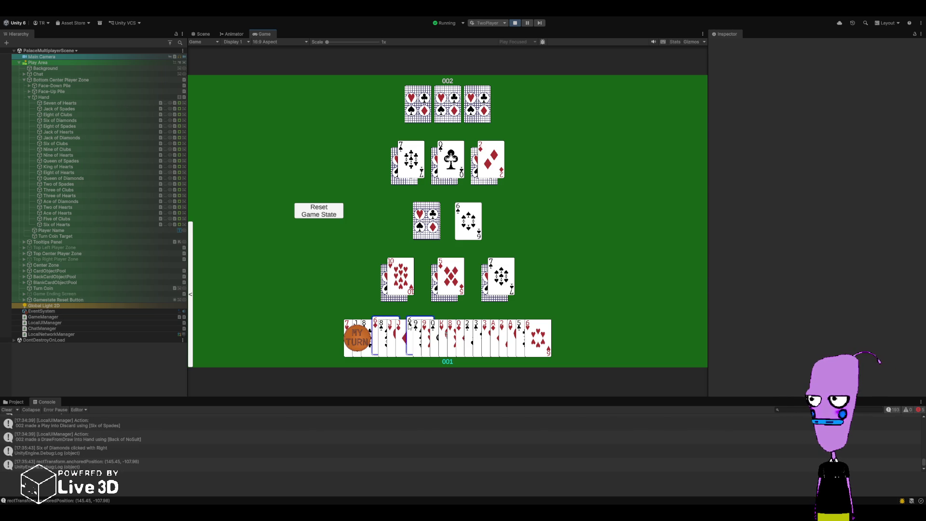
right_click(544, 341)
left_click(544, 340)
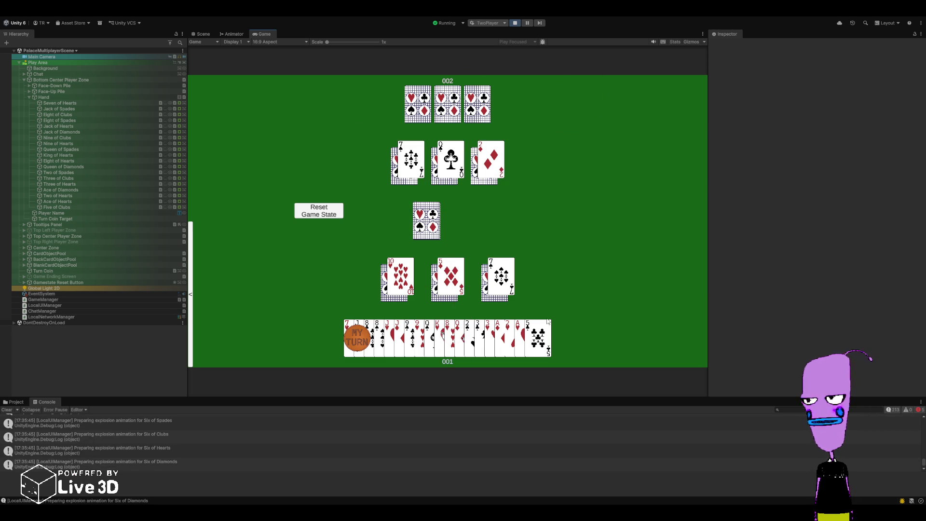
Play the Threes of Clubs and Hearts together, then the Ace of Hearts
right_click(481, 334)
right_click(489, 333)
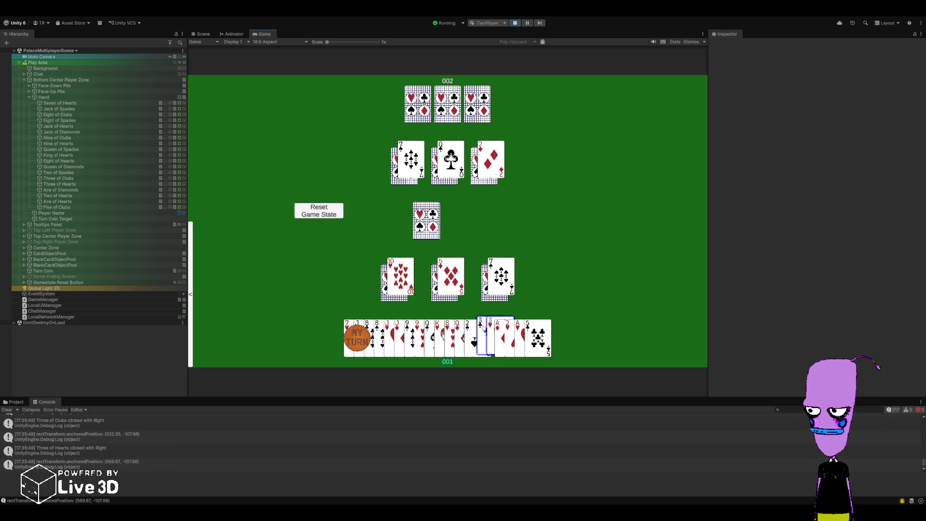
left_click(484, 329)
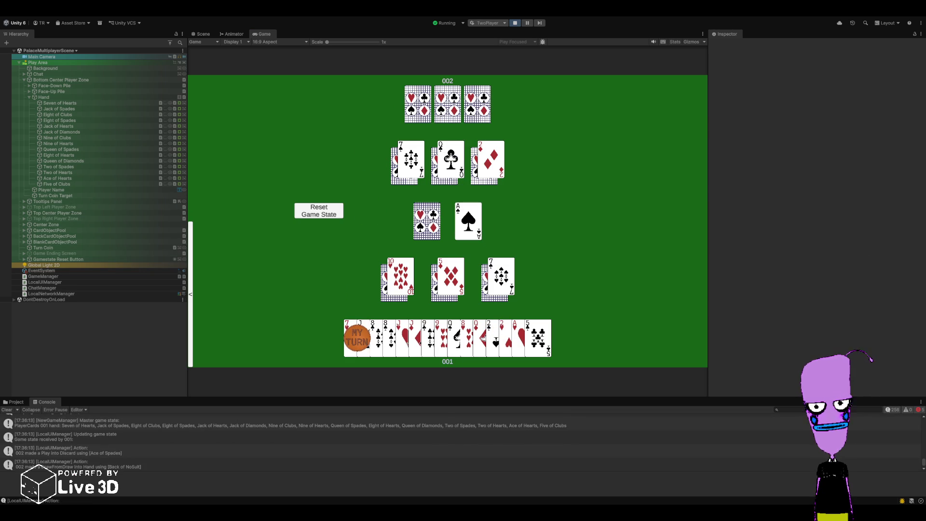
left_click(518, 338)
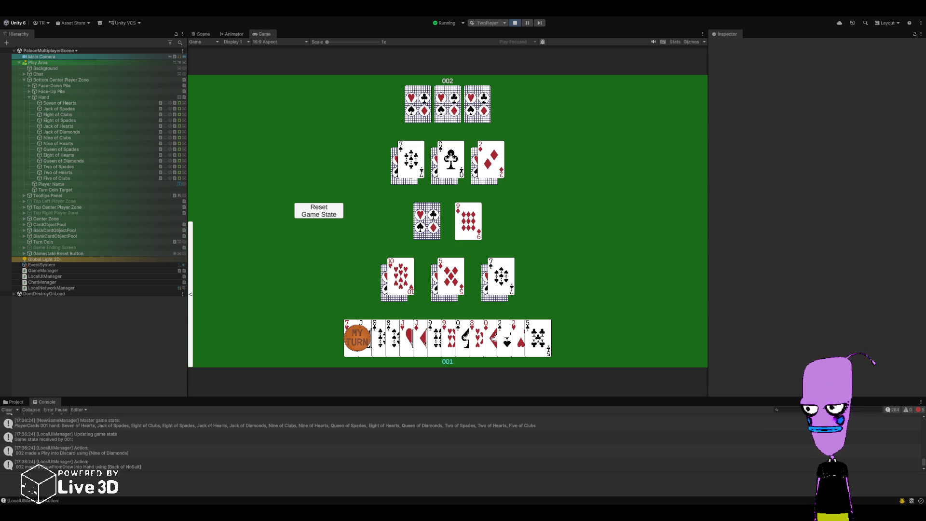
Play the Nine of Clubs and Nine of Hearts as a pair
right_click(438, 333)
right_click(449, 333)
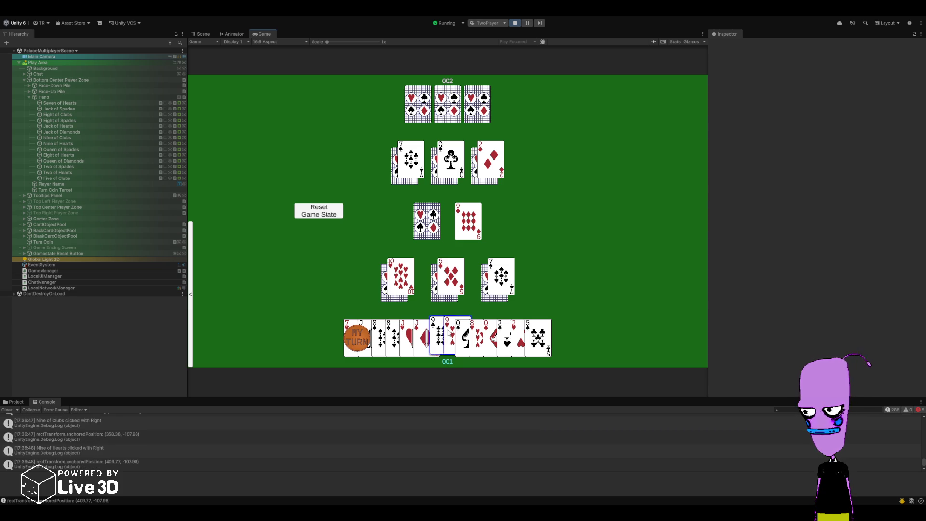
left_click(449, 333)
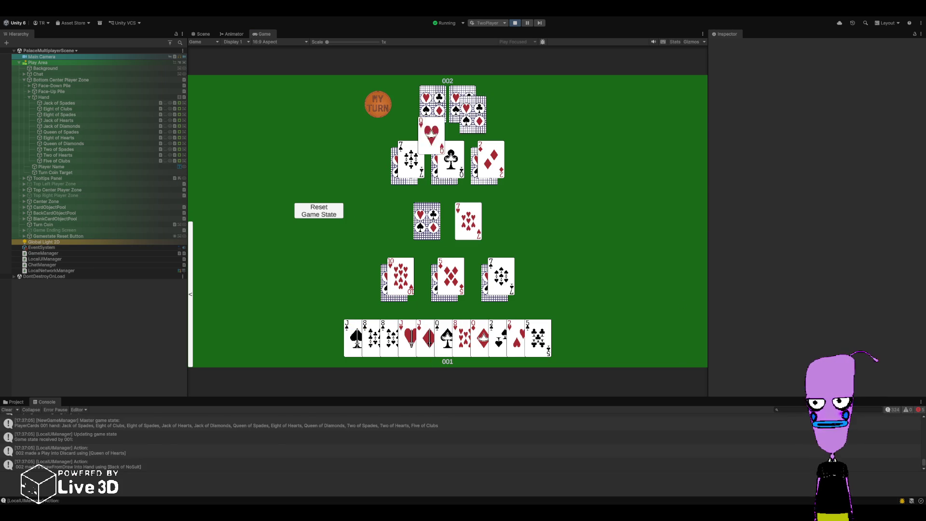
Play the Queens of Spades and Diamonds together, then the Five of Clubs
right_click(450, 337)
right_click(480, 338)
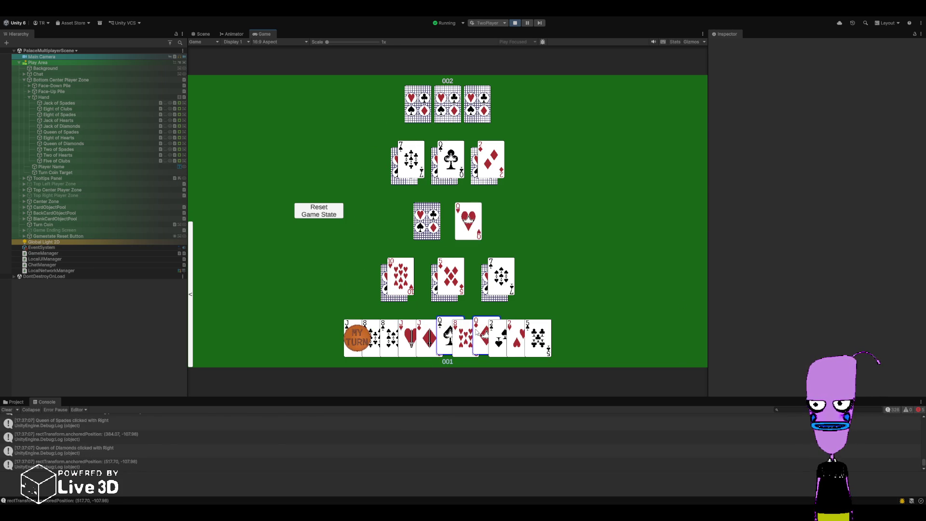
left_click(480, 338)
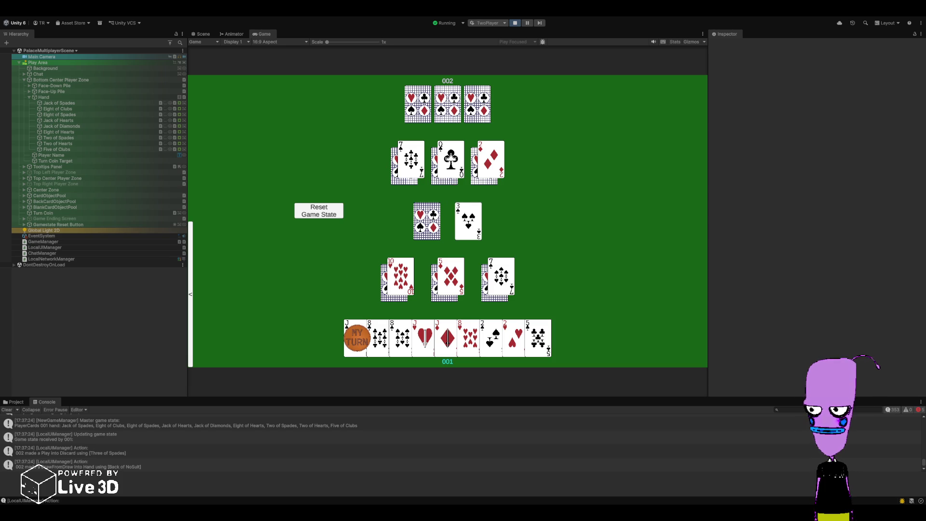
left_click(540, 337)
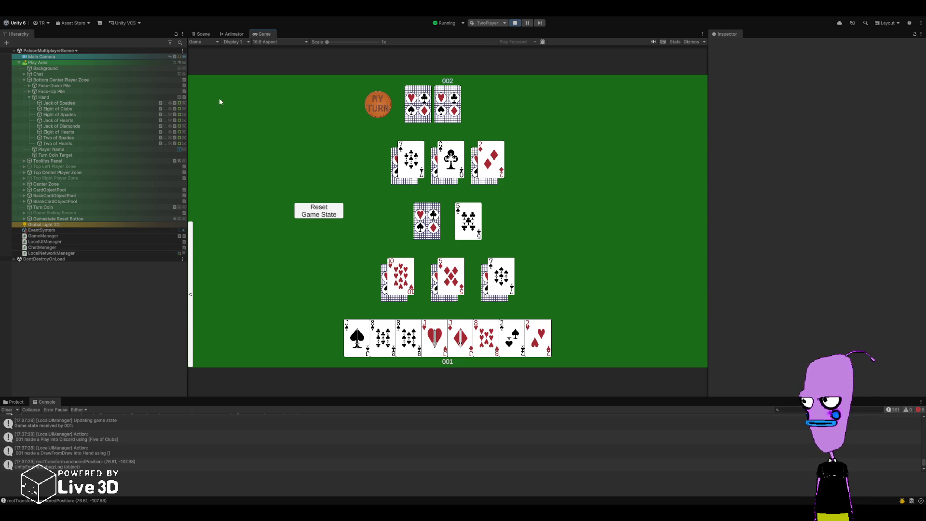
Expand Top Center Player Zone > Hand and inspect BlankCard 39 and BlankCard 50
left_click(24, 172)
left_click(28, 190)
left_click(63, 206)
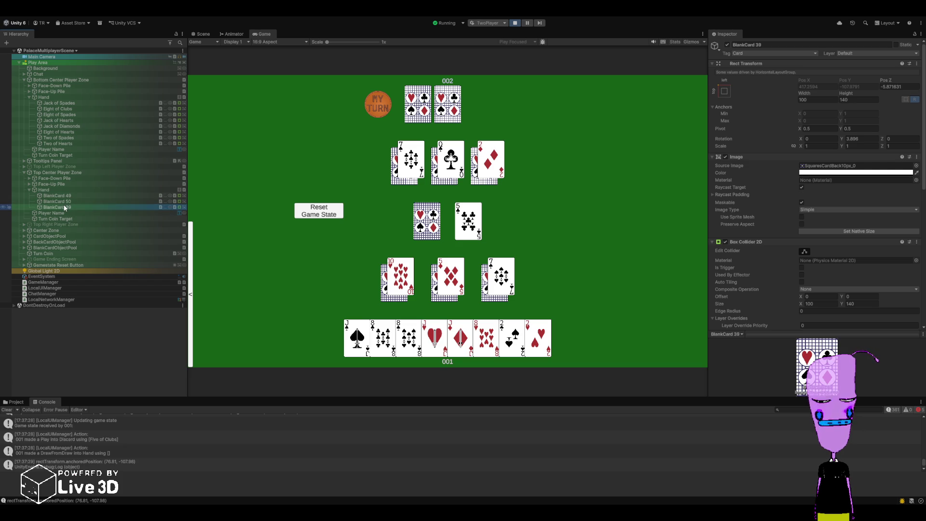
left_click(67, 201)
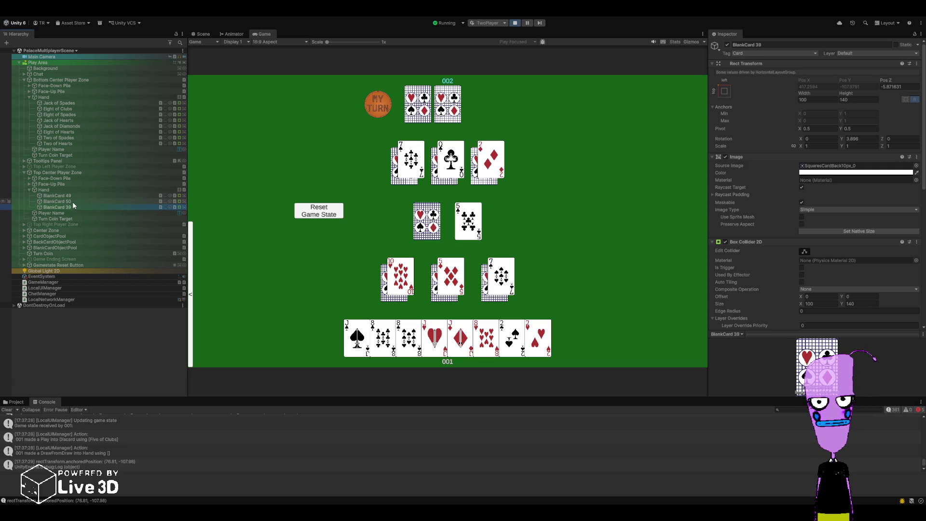
left_click(73, 206)
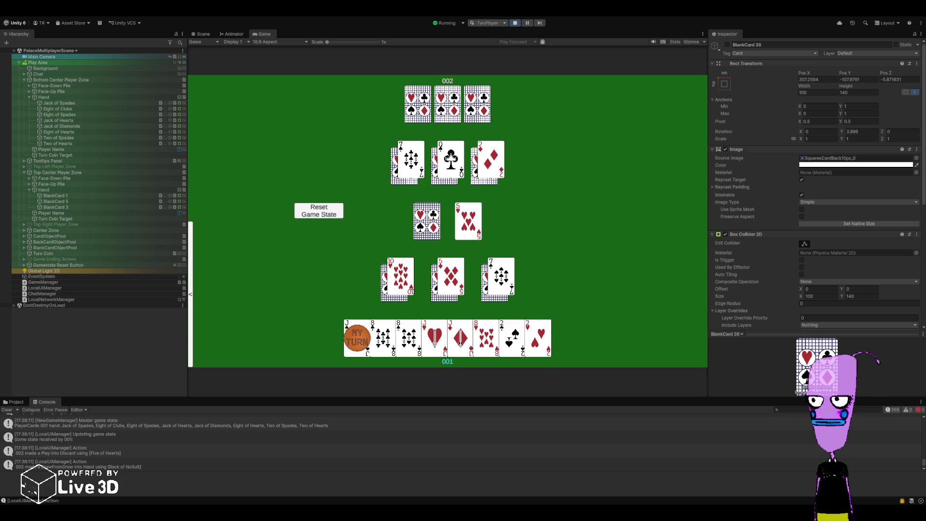
Play the three eights, then the Two of Spades
left_click(383, 338)
left_click(409, 338)
left_click(487, 338)
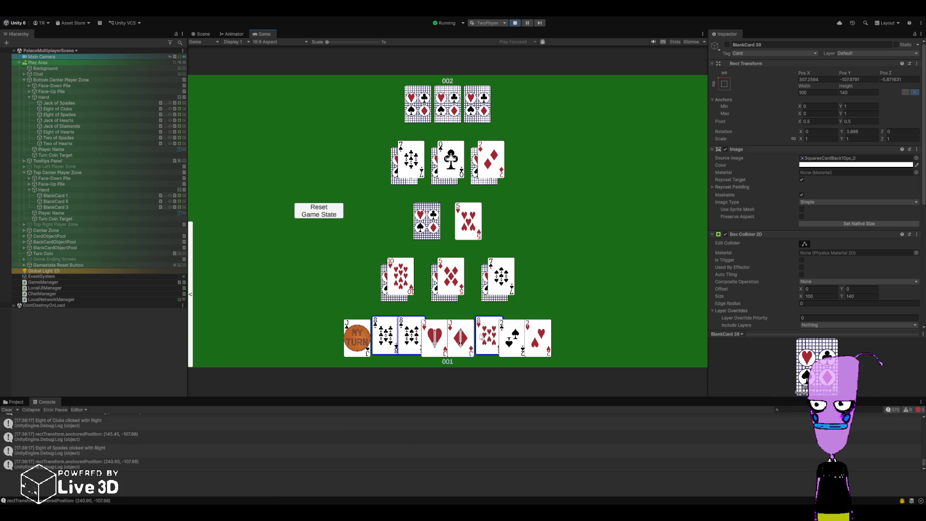
left_click(468, 221)
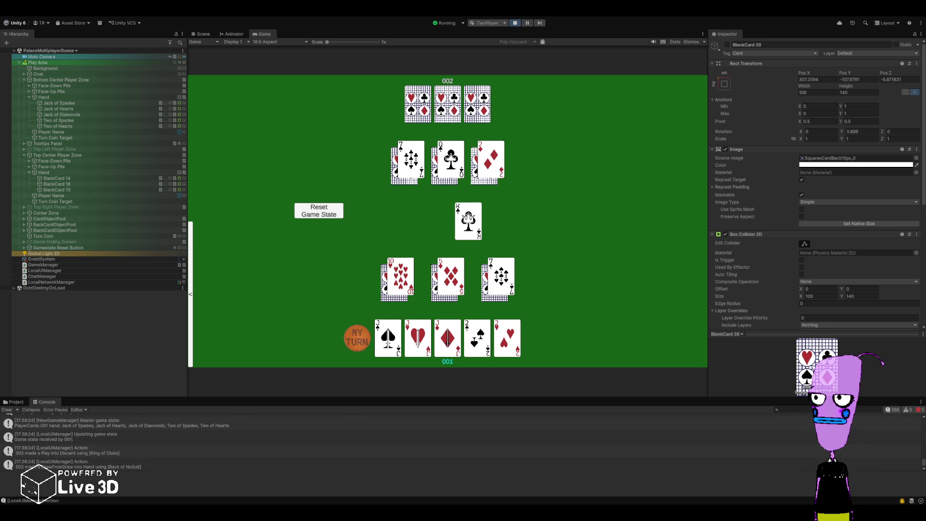
left_click(477, 340)
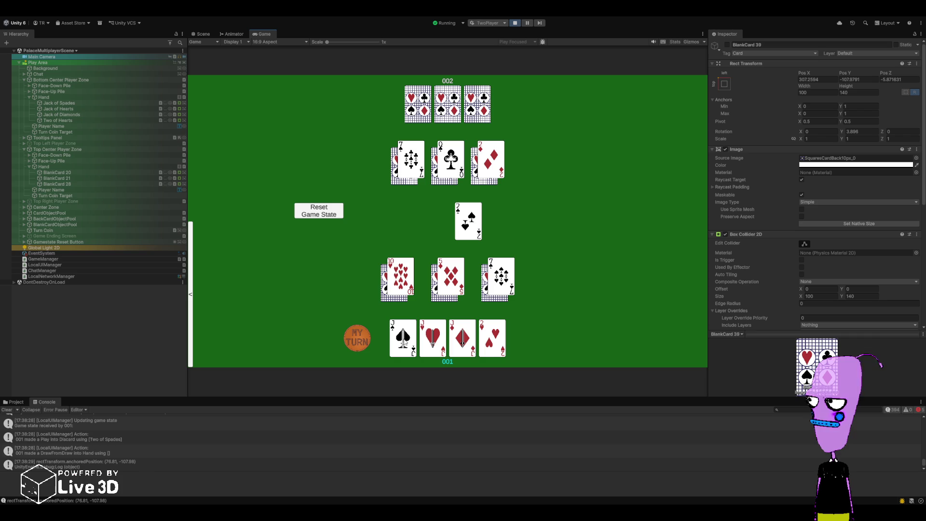
Play the Jacks of Spades, Hearts and Diamonds together
right_click(405, 340)
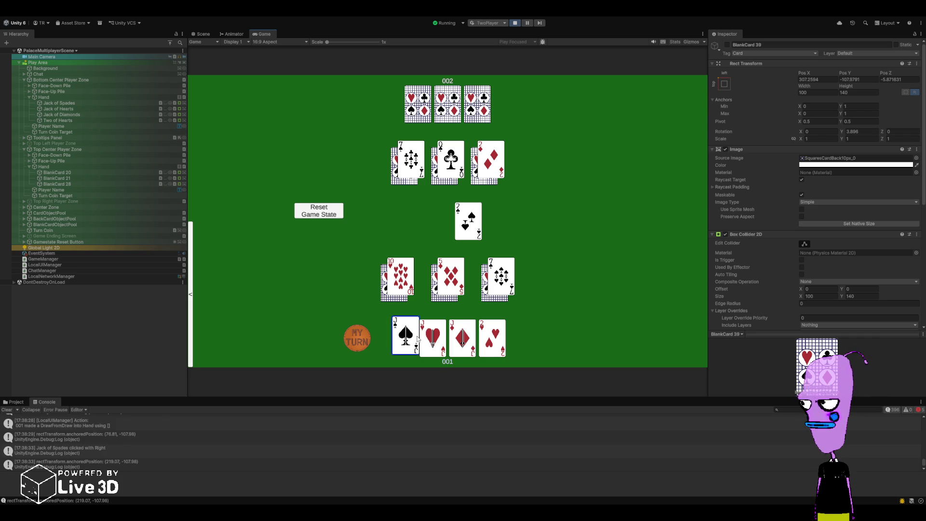
right_click(434, 338)
right_click(464, 337)
left_click(463, 337)
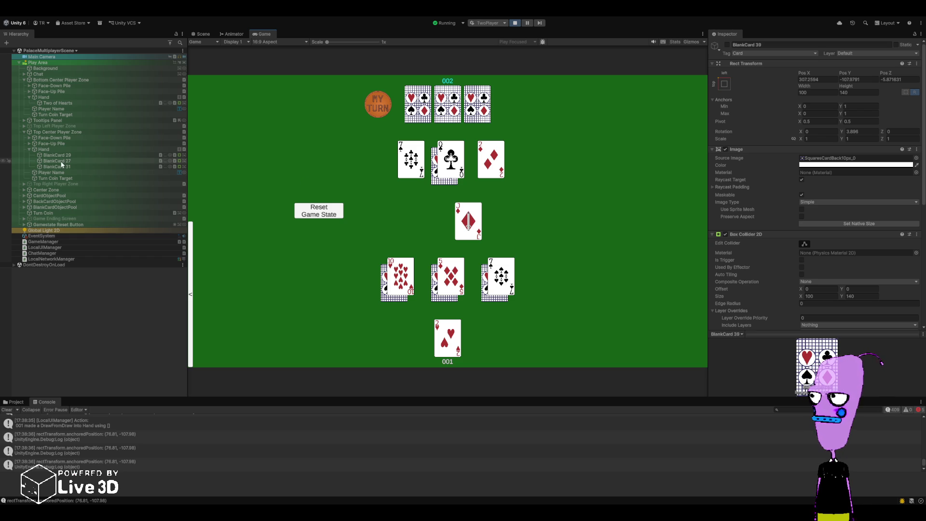
Inspect the Seven of Clubs and Queen of Clubs in the top player's Face-Up Pile
left_click(29, 143)
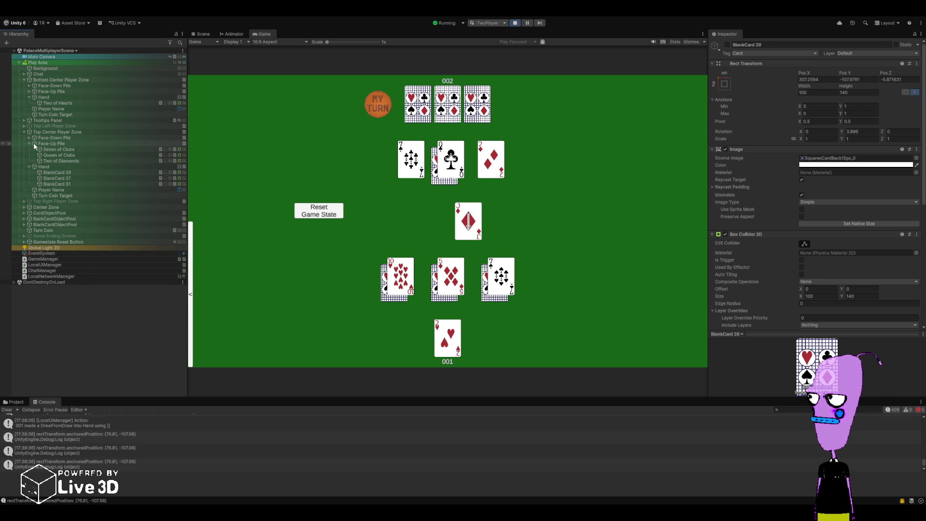
left_click(54, 149)
left_click(57, 155)
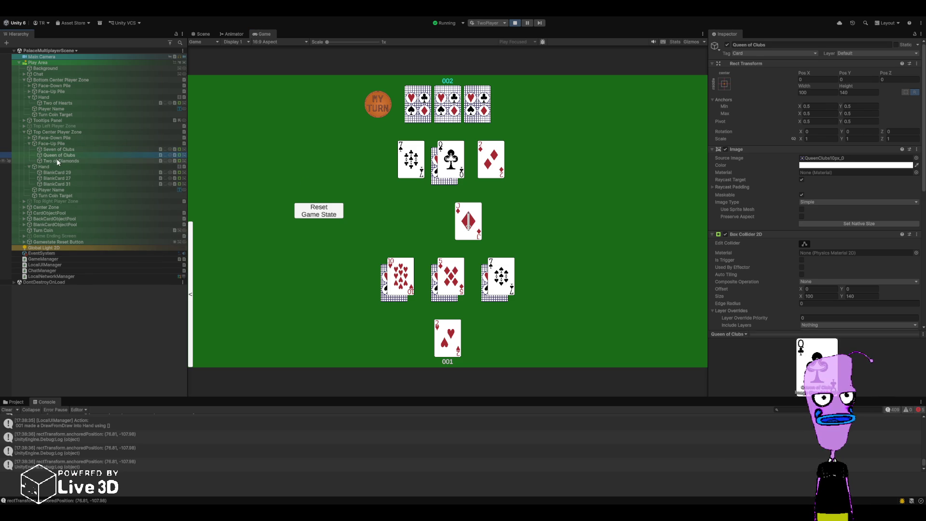
Inspect BlankCard 32 and 30 in the top player's face-down pile while the game runs
left_click(29, 143)
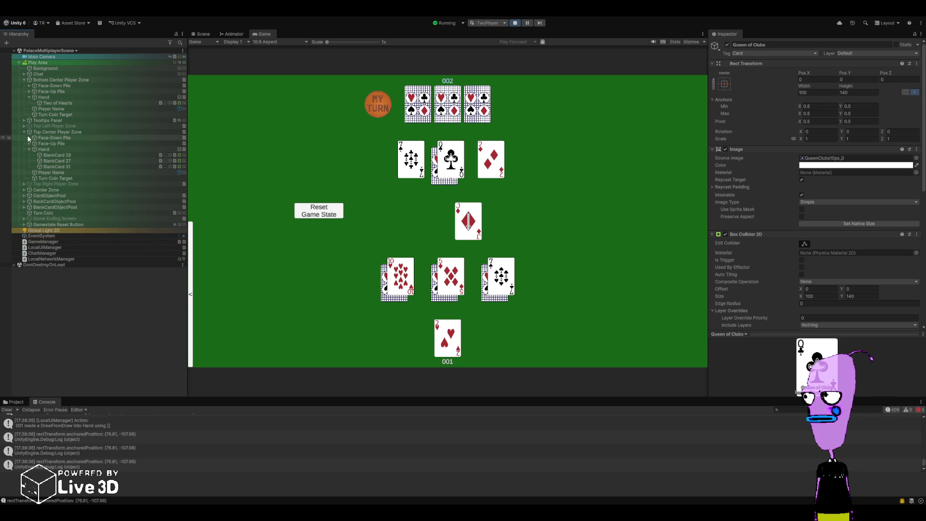
left_click(29, 138)
left_click(44, 144)
left_click(54, 150)
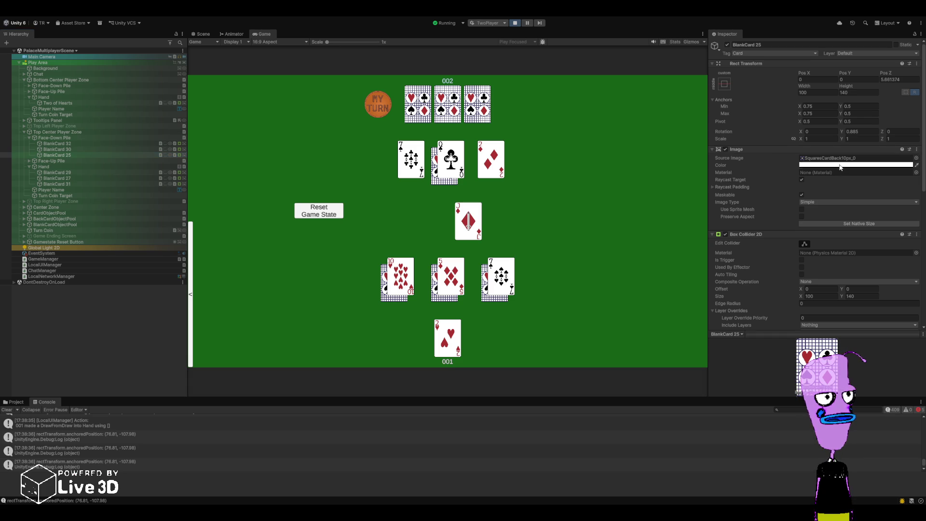
left_click(858, 311)
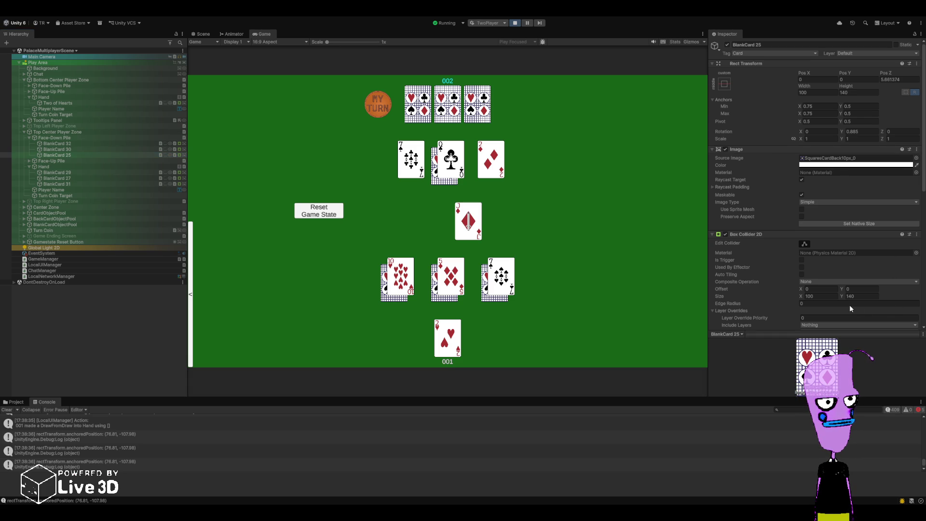
left_click(63, 143)
left_click(847, 168)
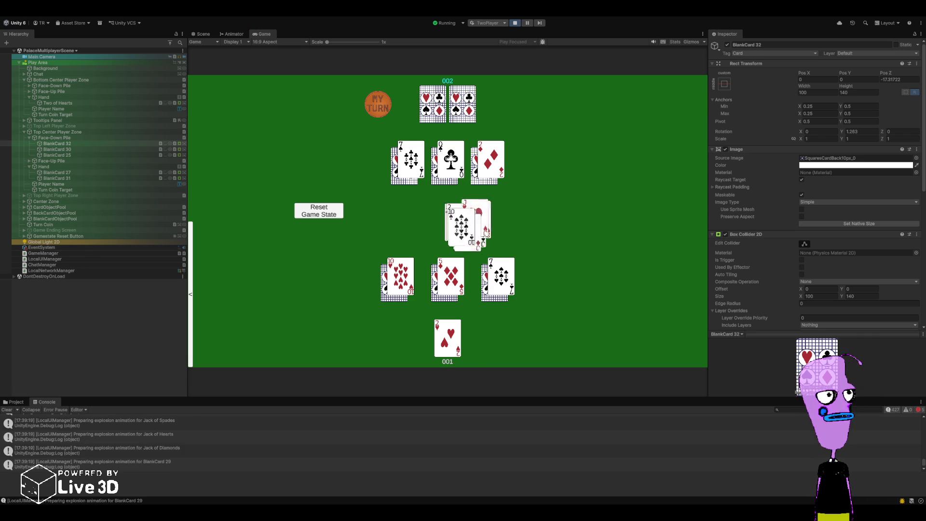
Play the Two of Hearts, stop on the NullReferenceException, and open its source in Rider
left_click(450, 339)
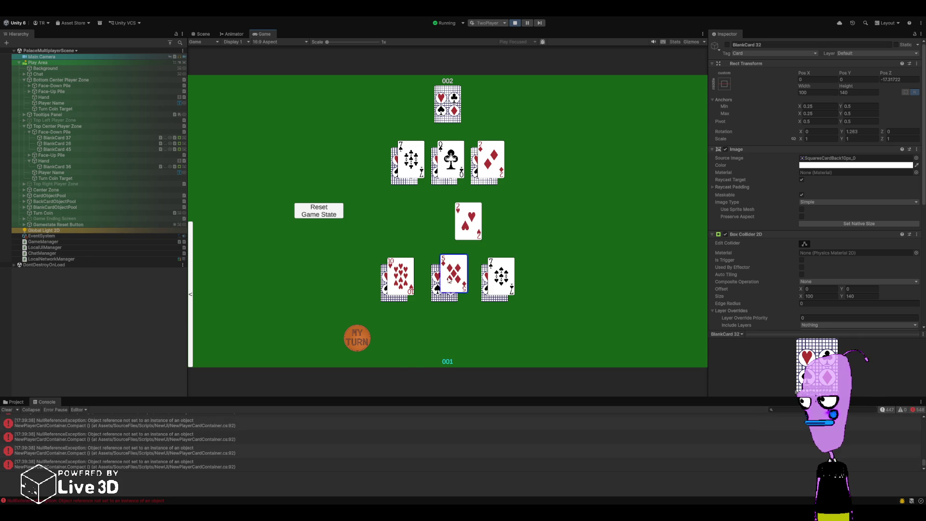
left_click(169, 437)
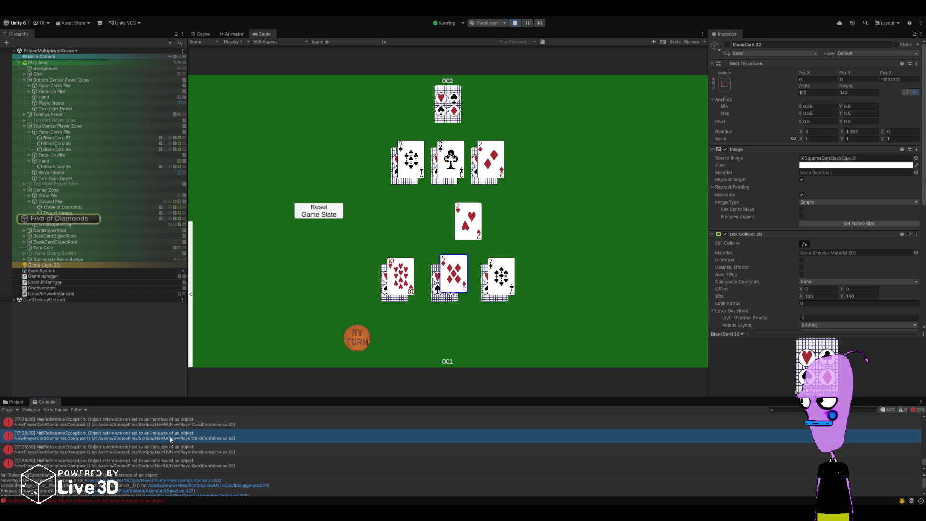
left_click(514, 25)
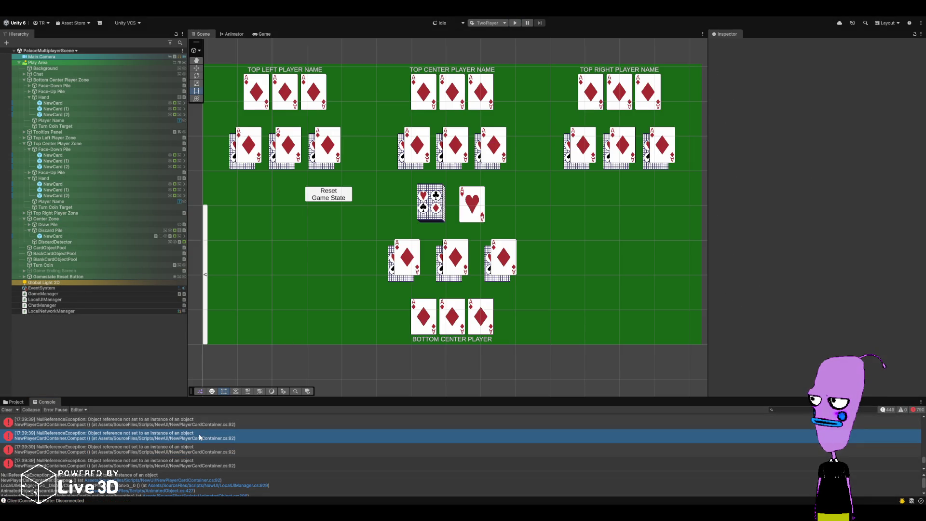
double_click(120, 435)
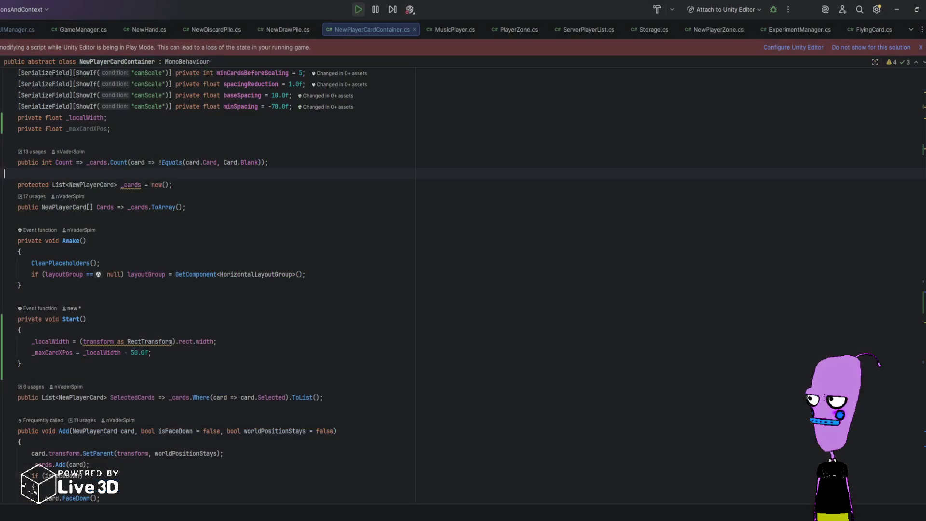
Switch from NewPlayerCardContainer.cs to the LocalUIManager.cs script's GetPlayAnimation
scroll(116, 424, "down", 15)
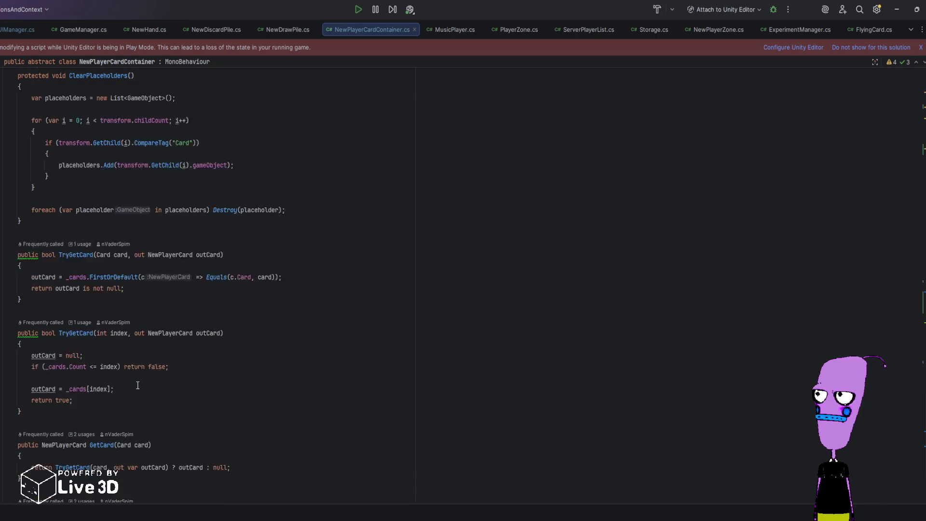
scroll(118, 396, "up", 5)
scroll(119, 391, "up", 4)
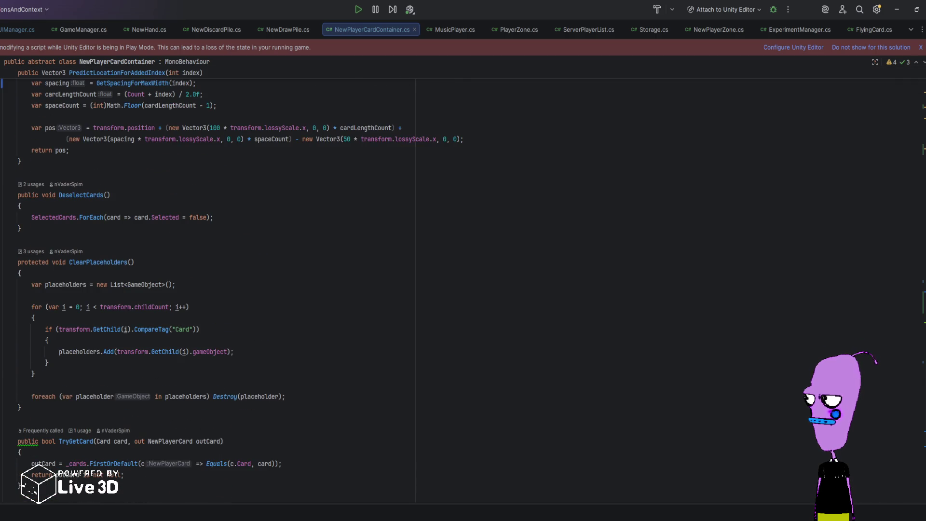
scroll(113, 333, "up", 10)
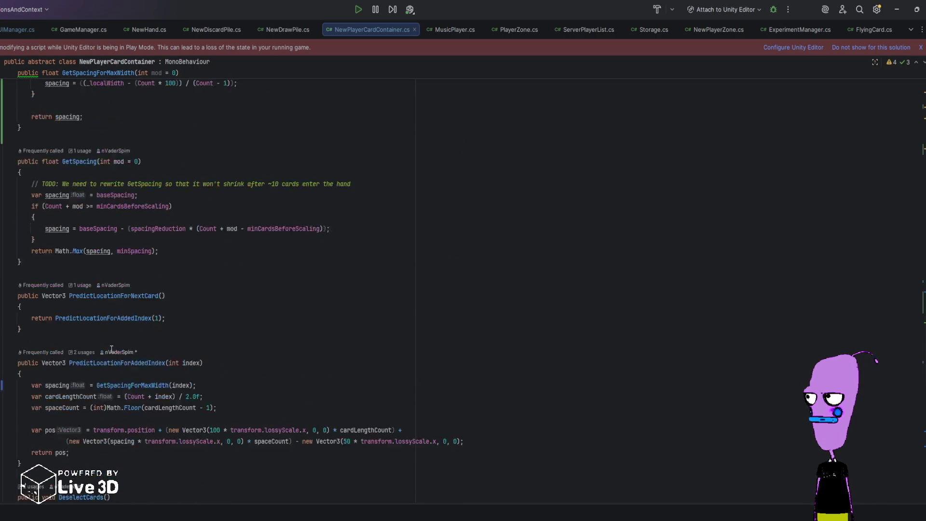
key("ctrl+Tab")
scroll(164, 370, "up", 5)
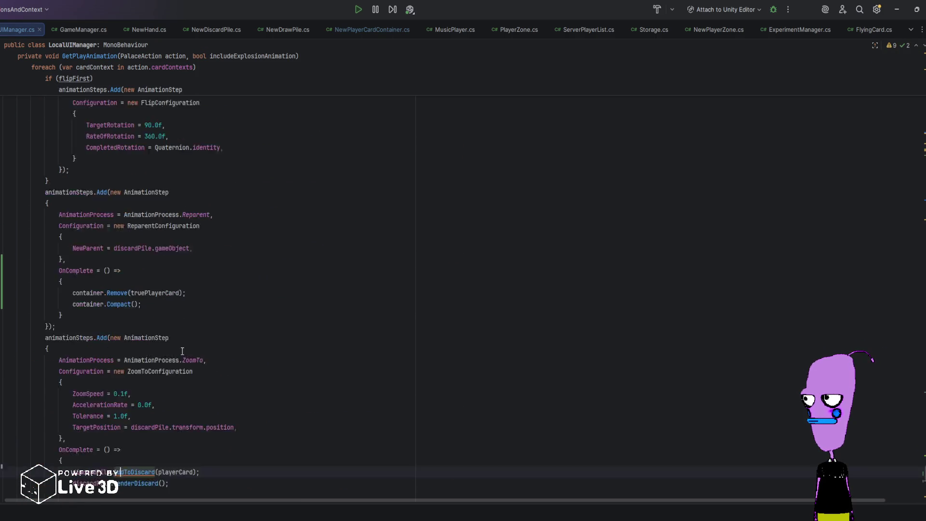
scroll(114, 372, "down", 2)
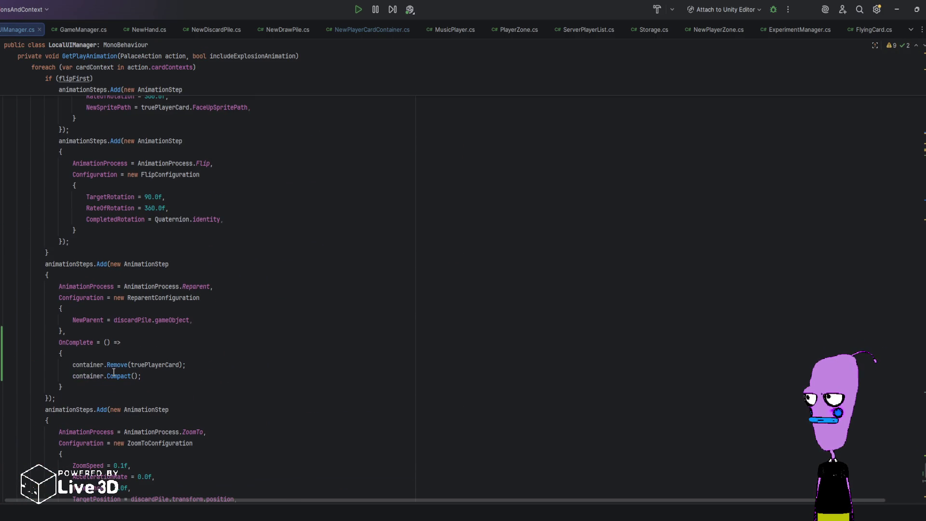
Start an 'if (container.' guard before container.Compact() and select the hand lookup expression
left_click(73, 376)
type("if (con")
type("tainer.")
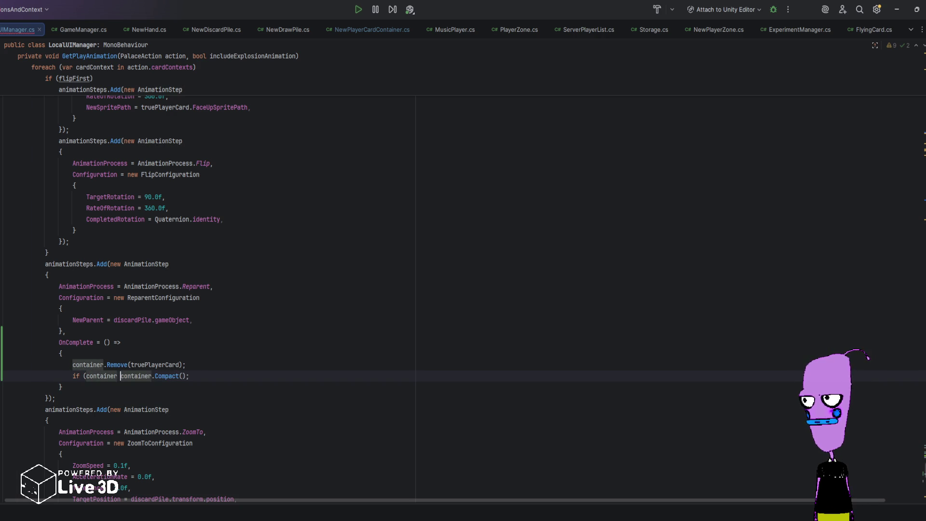
scroll(178, 371, "up", 10)
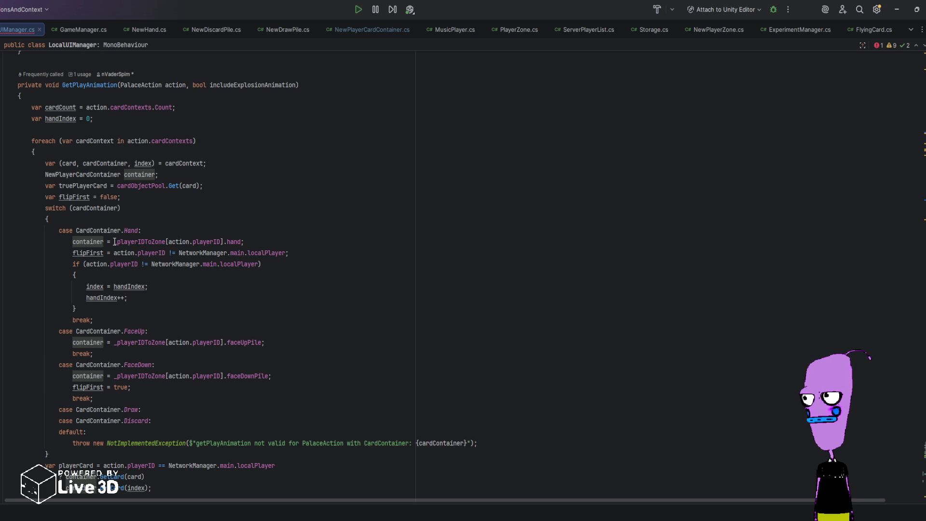
left_click_drag(114, 242, 245, 245)
Finish the condition as container == _playerIDToZone[action.playerID].hand with closing parenthesis
scroll(230, 363, "down", 15)
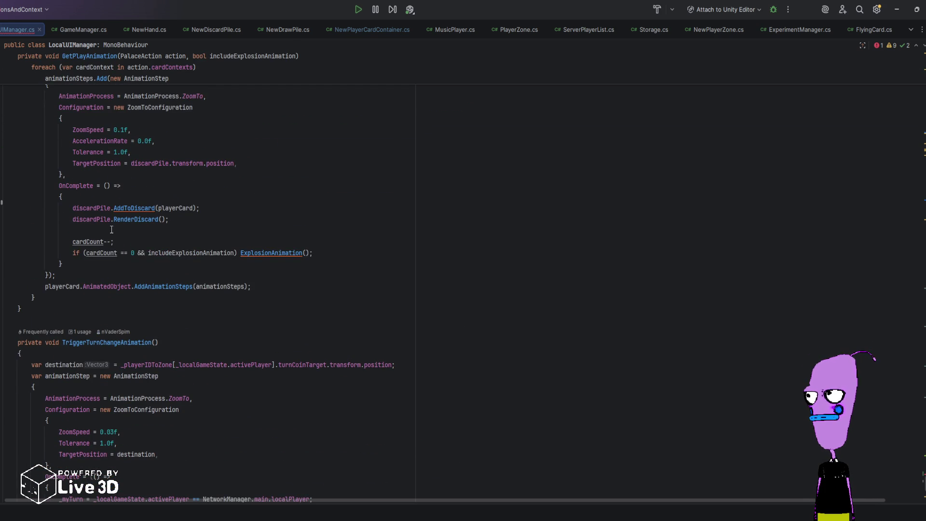
scroll(111, 220, "up", 4)
left_click(121, 174)
type("== _playerIDToZone[action.playerID].hand) container.Compact();")
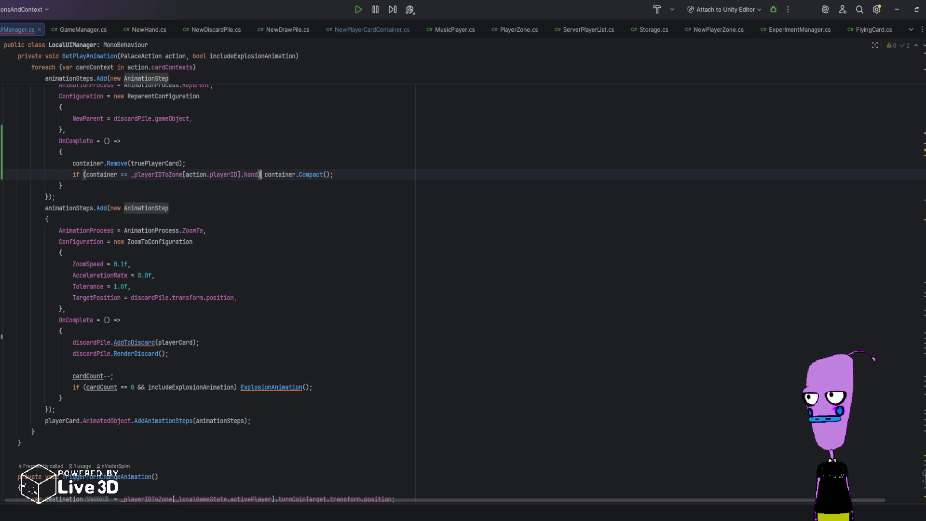
left_click(200, 162)
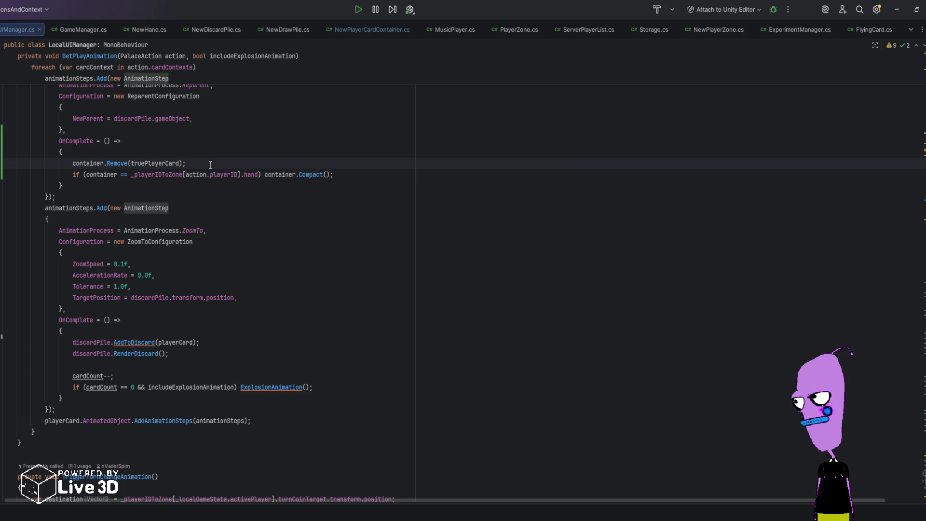
Review the guarded container.Compact() call and the Remove line above it
left_click(280, 177)
left_click(320, 175)
left_click(286, 174)
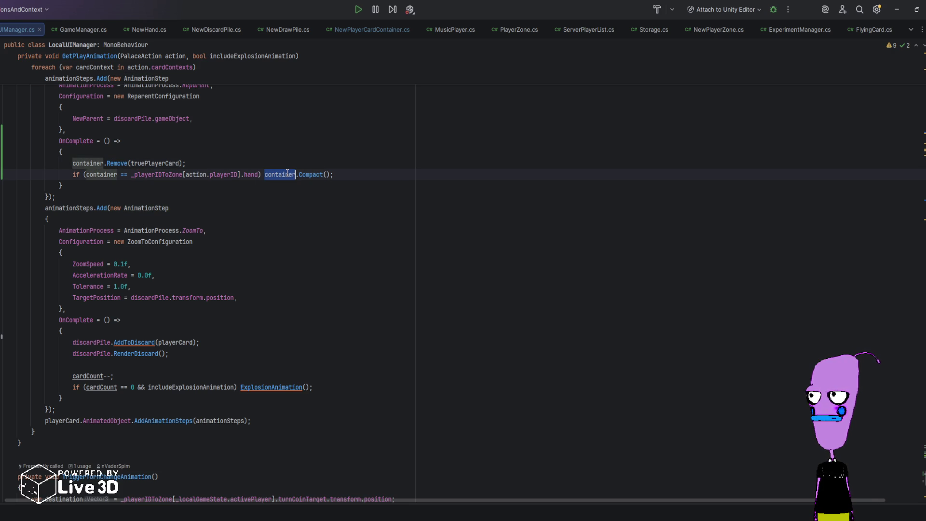
left_click(286, 164)
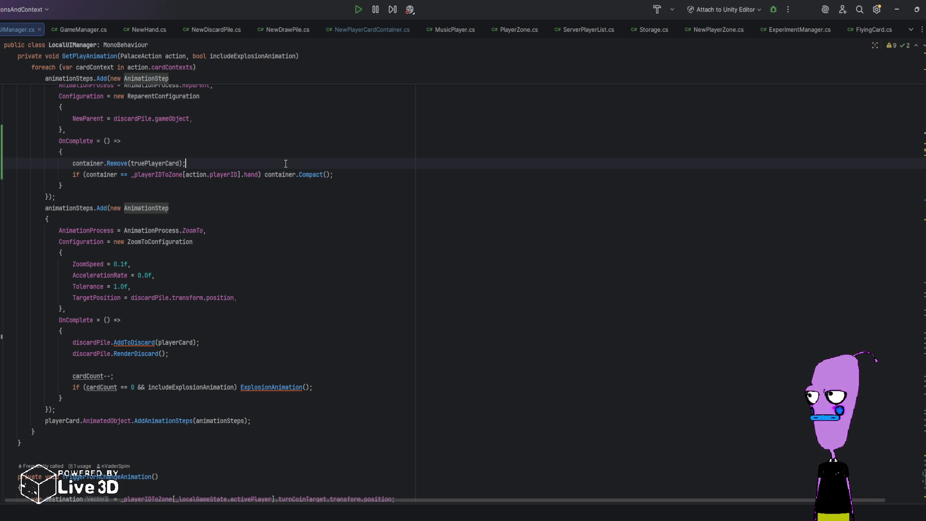
scroll(281, 242, "up", 1)
scroll(281, 242, "up", 5)
scroll(281, 256, "down", 2)
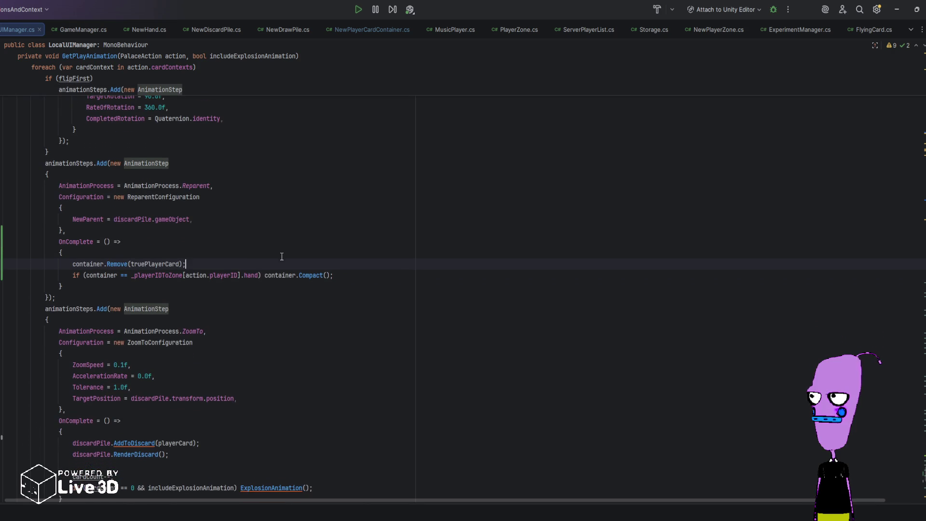